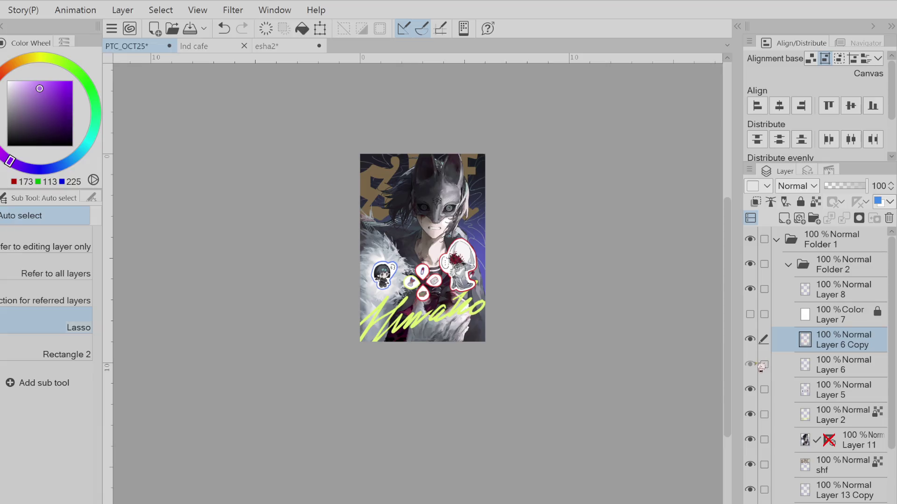
- Lasso the red-and-white pill on Layer 6 and shift it down-left beneath the chibi sticker
click(837, 367)
drag(377, 252, 381, 344)
key(ctrl+t)
scroll(389, 266, up, 3)
scroll(399, 240, up, 1)
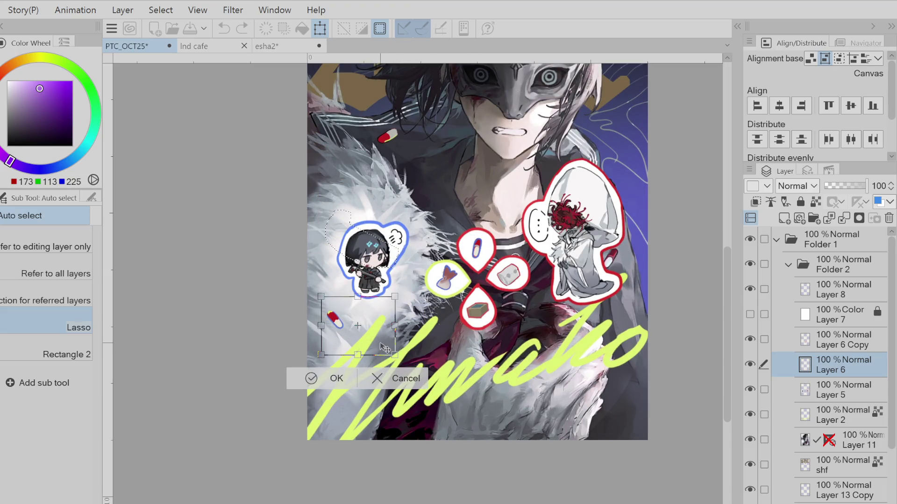
click(333, 376)
scroll(374, 337, down, 2)
scroll(374, 338, down, 3)
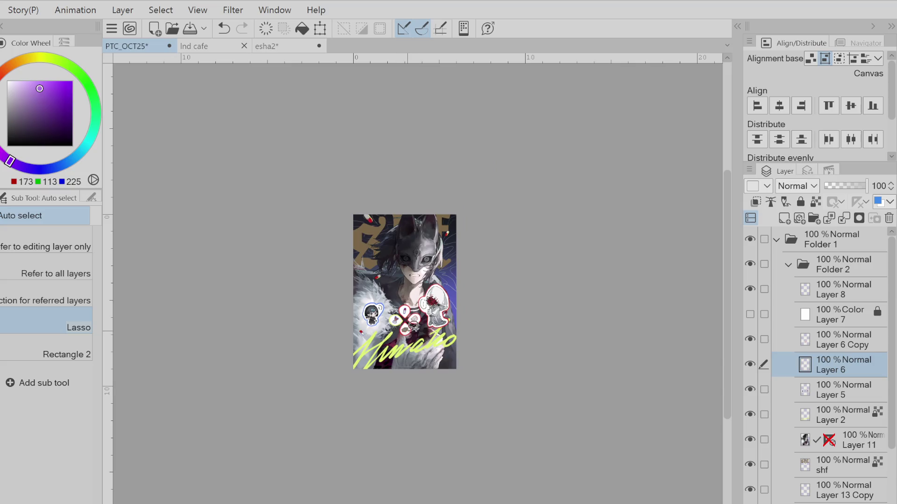
scroll(374, 310, up, 2)
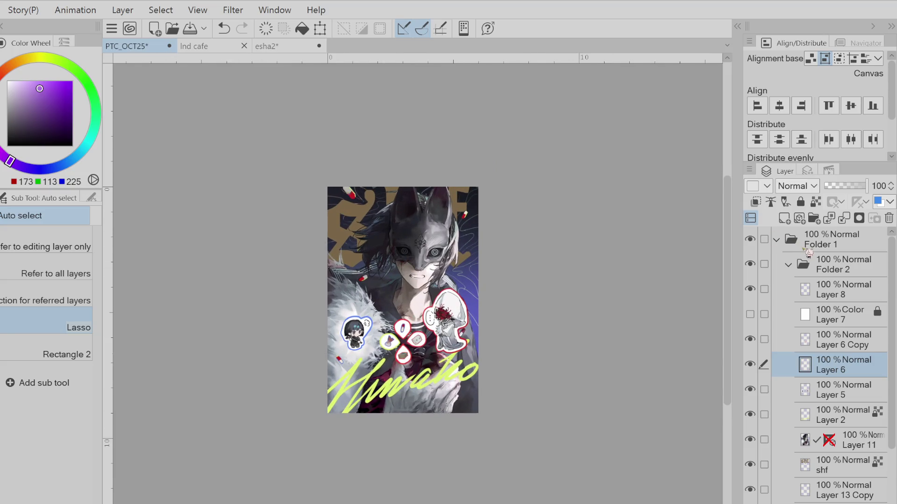
- Airbrush brown shading over the face on a new Layer 3 set to Multiply
click(784, 218)
alt+click(355, 241)
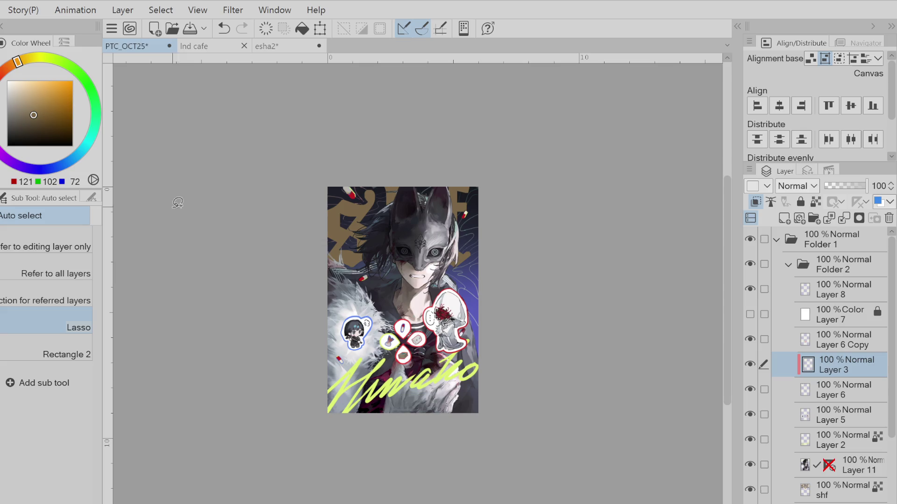
key(b)
drag(336, 213, 349, 193)
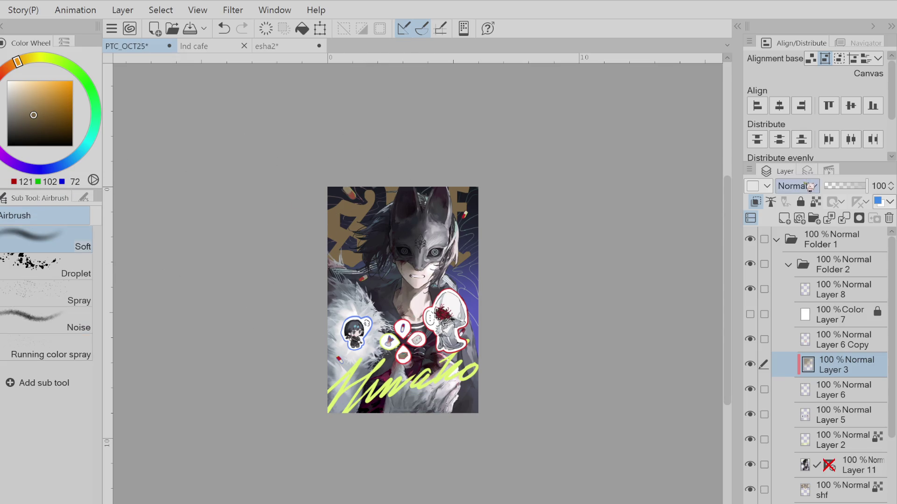
key(shift+alt+m)
alt+click(460, 269)
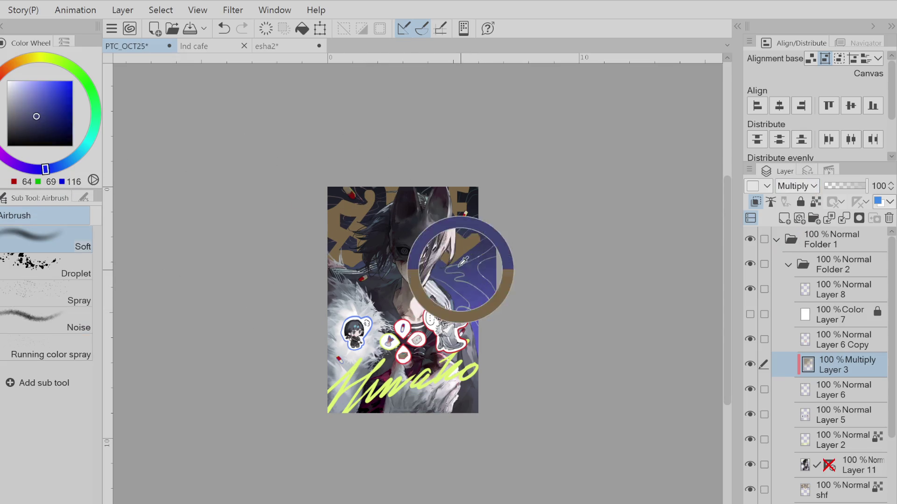
click(815, 202)
- Erase the shading from the lower mask and mouth with the hard eraser, then add Layer 4
click(19, 95)
click(48, 168)
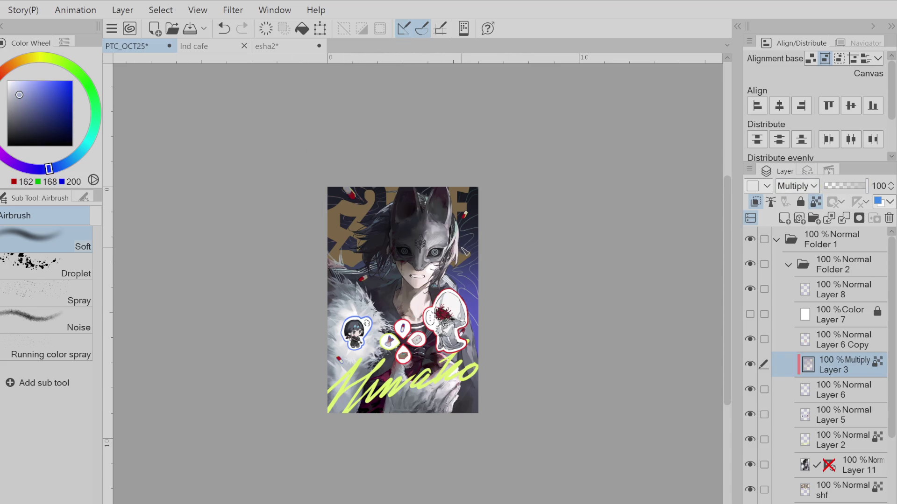
drag(38, 96, 7, 81)
key(e)
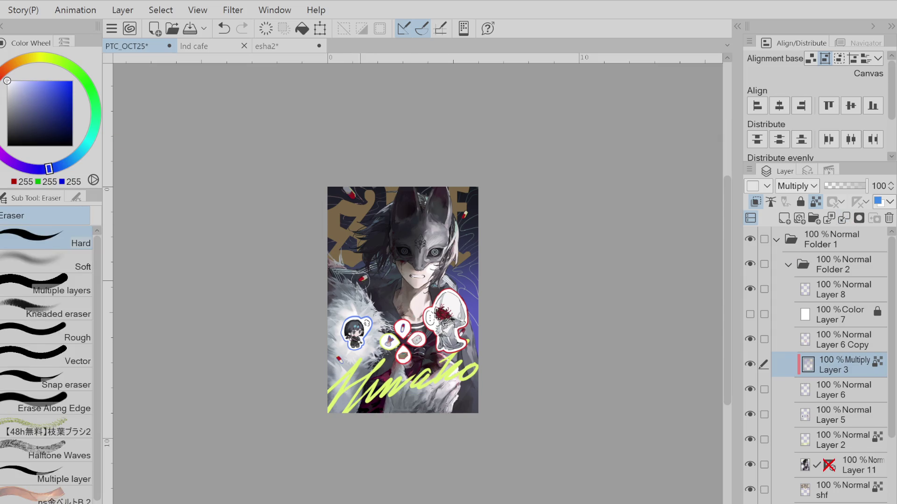
drag(361, 281, 415, 279)
click(784, 218)
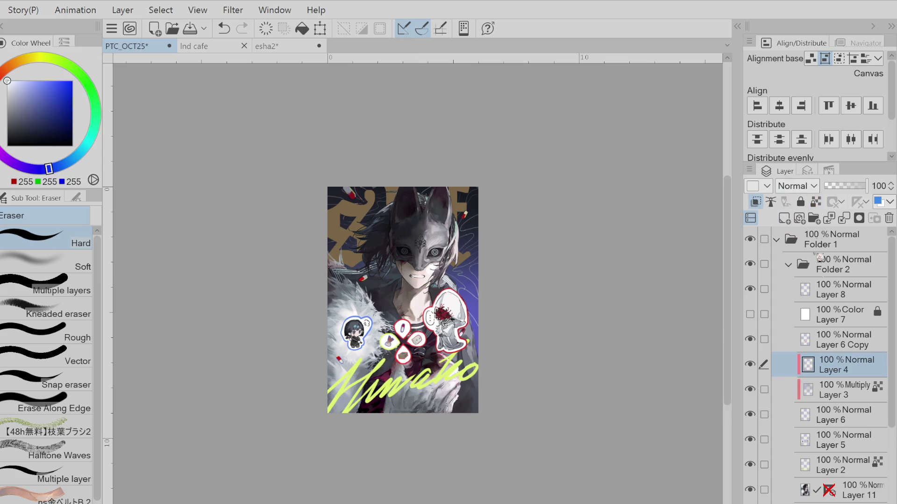
- Try greyish-blue, magenta and dark sampled colours, then undo to remove Layers 3 and 4
key(p)
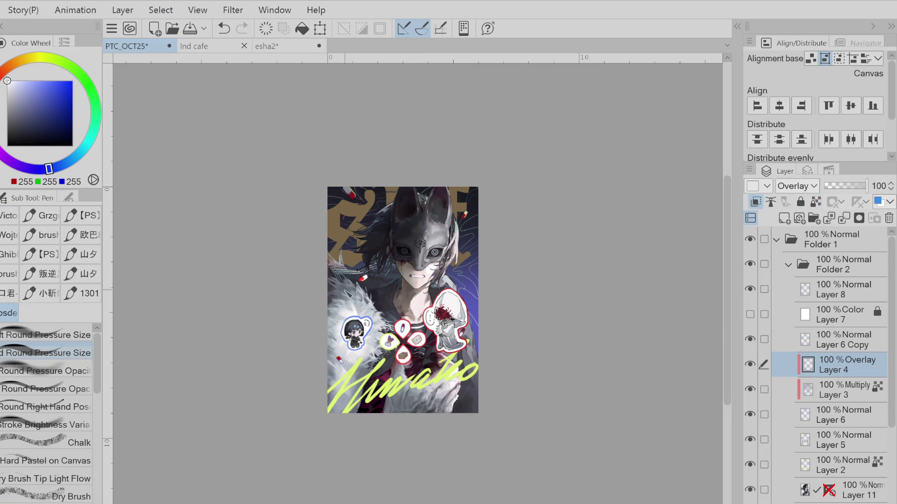
alt+click(377, 303)
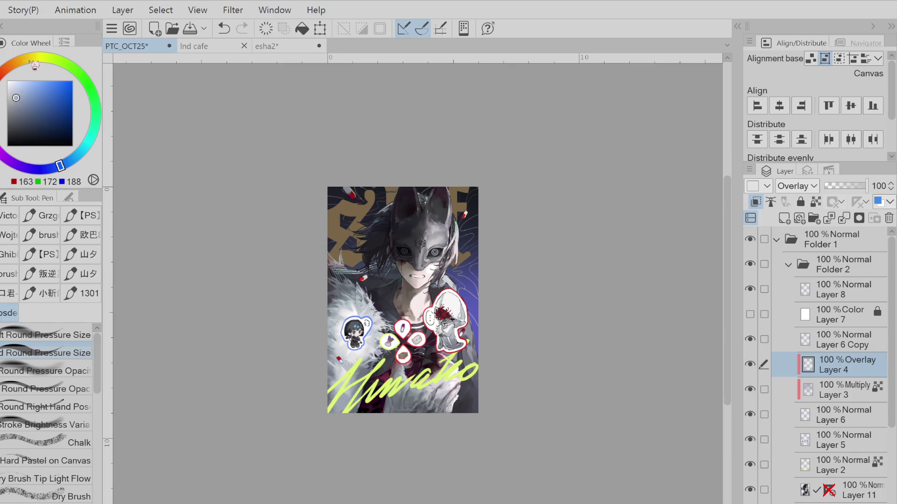
drag(31, 63, 4, 126)
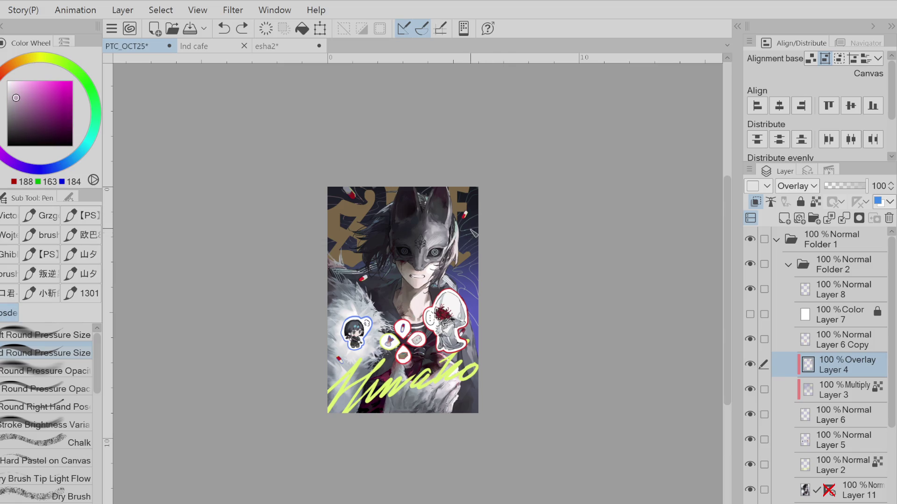
alt+click(471, 275)
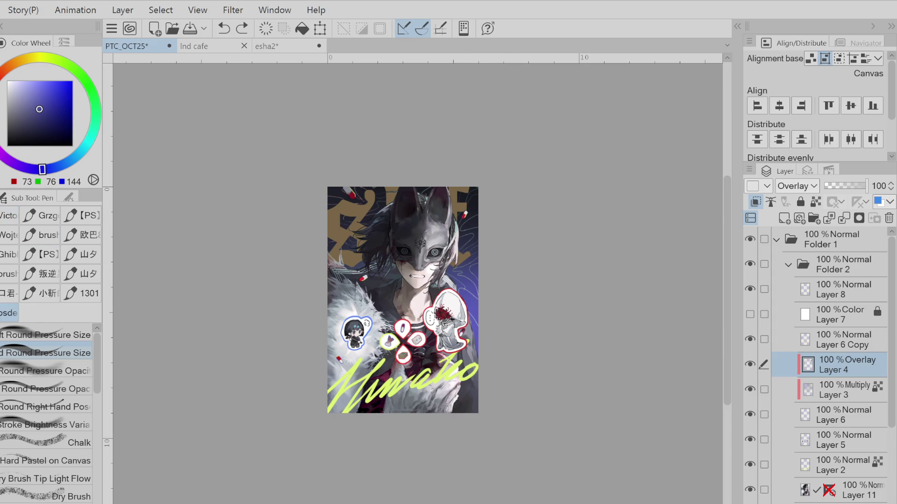
key(b)
alt+click(387, 293)
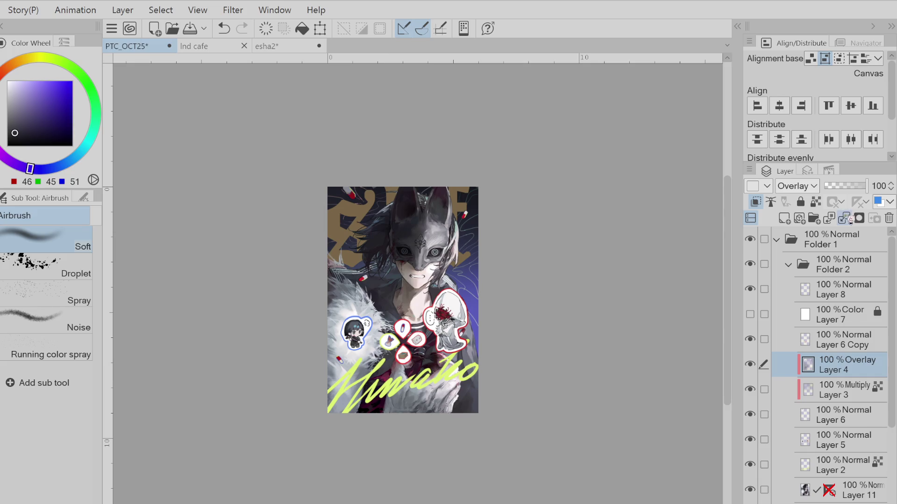
key(ctrl+z)
key(ctrl+z)
key(ctrl+z)
key(ctrl+z)
key(ctrl+z)
key(ctrl+z)
- Show Layer 6 again and merge it and Layer 6 Copy down into Layer 5
click(751, 365)
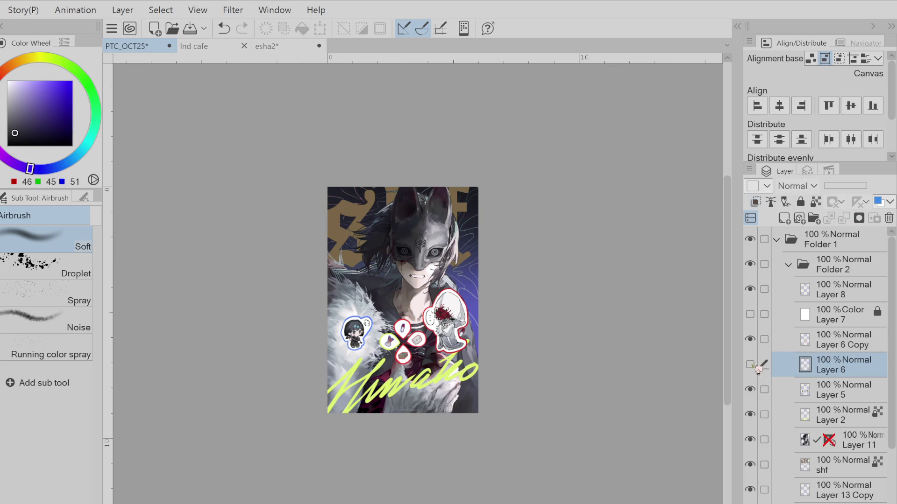
click(750, 364)
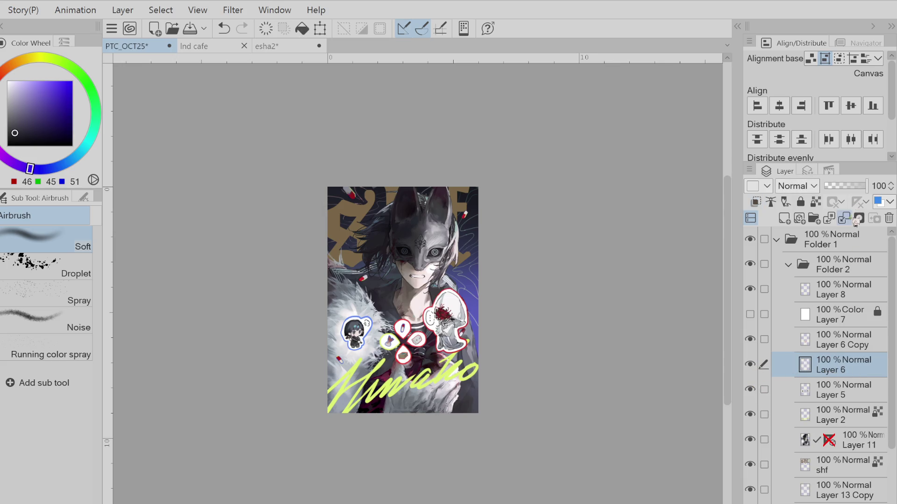
click(857, 219)
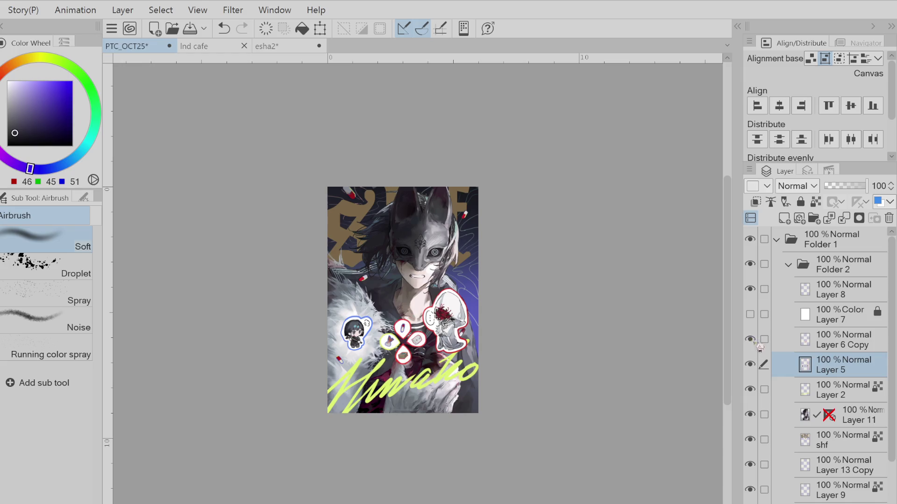
key(ctrl+e)
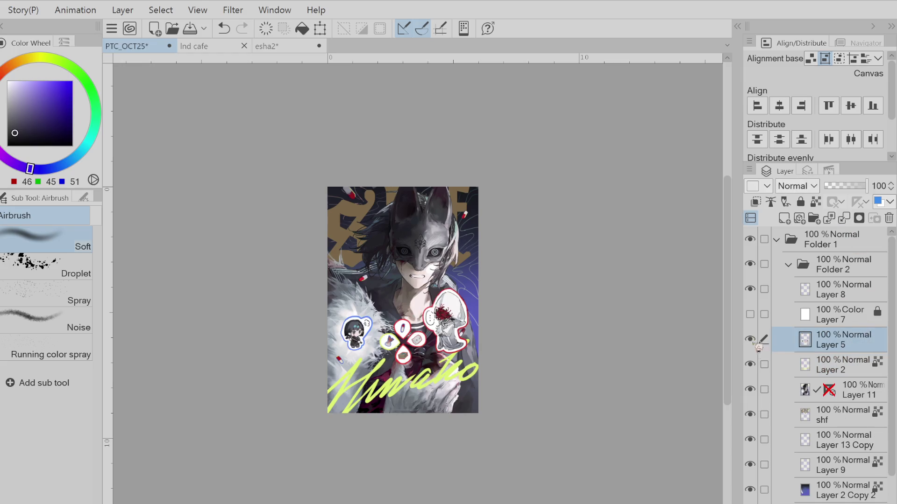
click(827, 359)
click(854, 347)
- Nudge and scale the Layer 11 artwork up slightly to fill the canvas
click(849, 394)
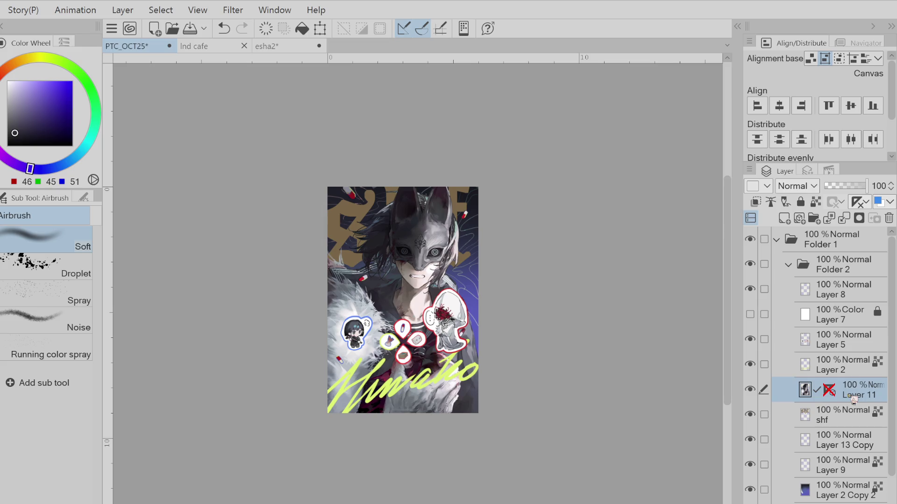
key(ctrl+t)
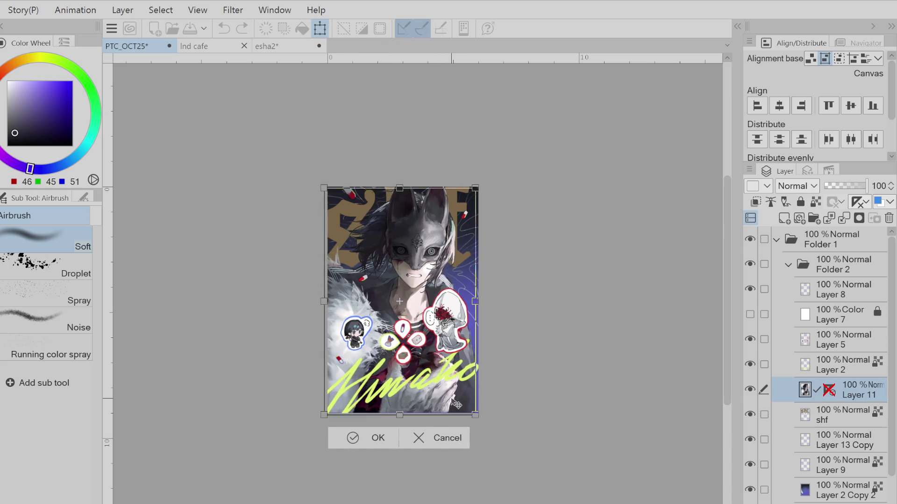
drag(458, 404, 462, 409)
drag(482, 354, 471, 340)
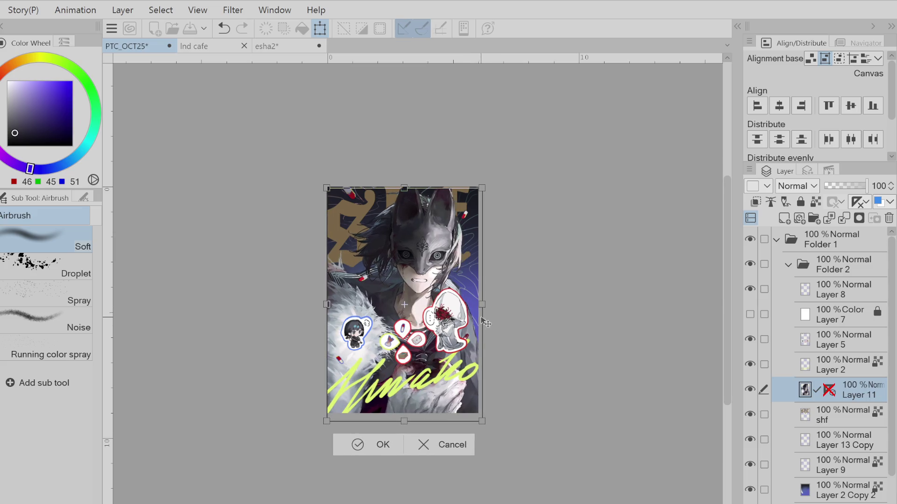
click(375, 441)
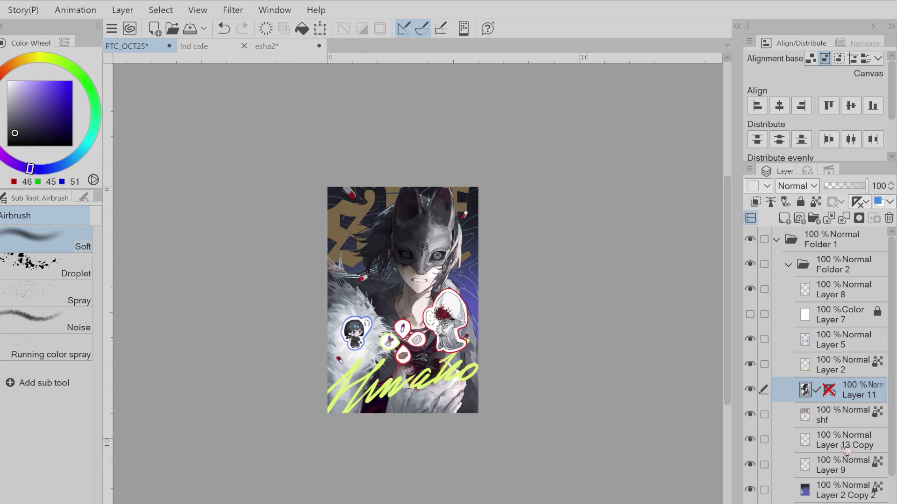
click(862, 425)
- Lay a faint grey gradient on the shf layer, undoing the first dark blue attempt
key(g)
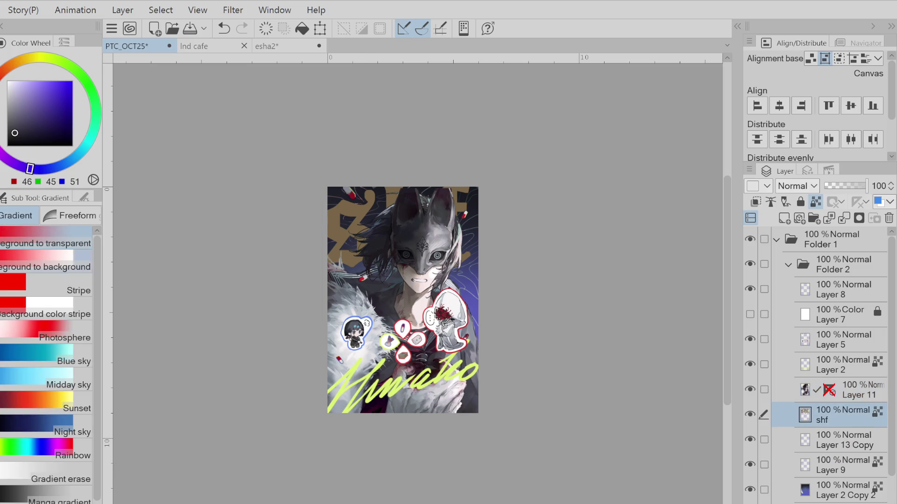
click(7, 119)
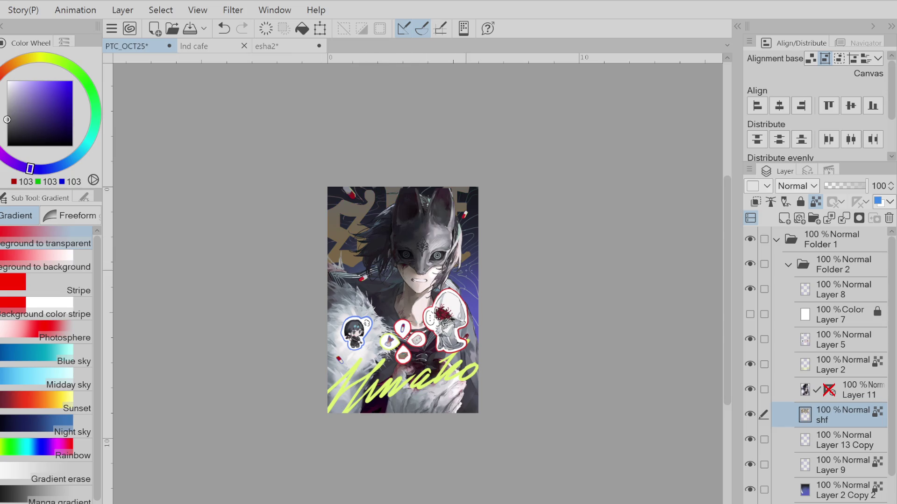
alt+click(466, 270)
drag(380, 134, 382, 262)
key(ctrl+z)
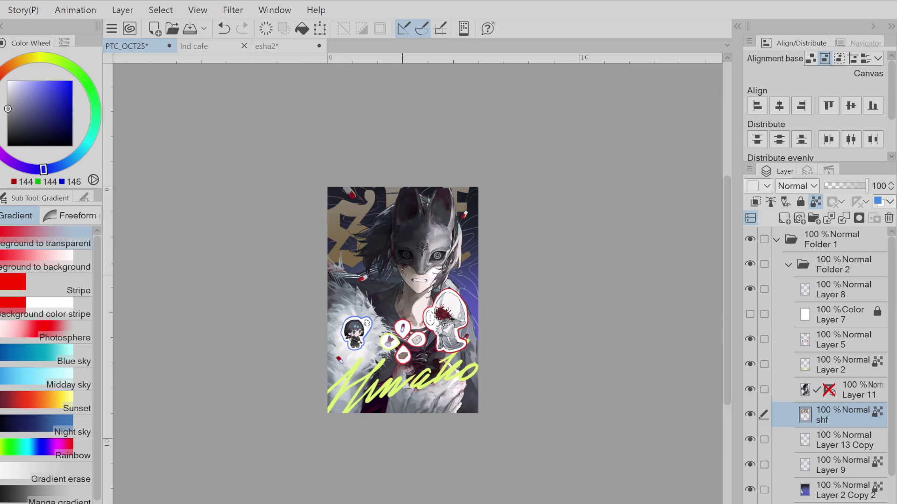
click(16, 107)
click(7, 124)
drag(354, 175, 381, 253)
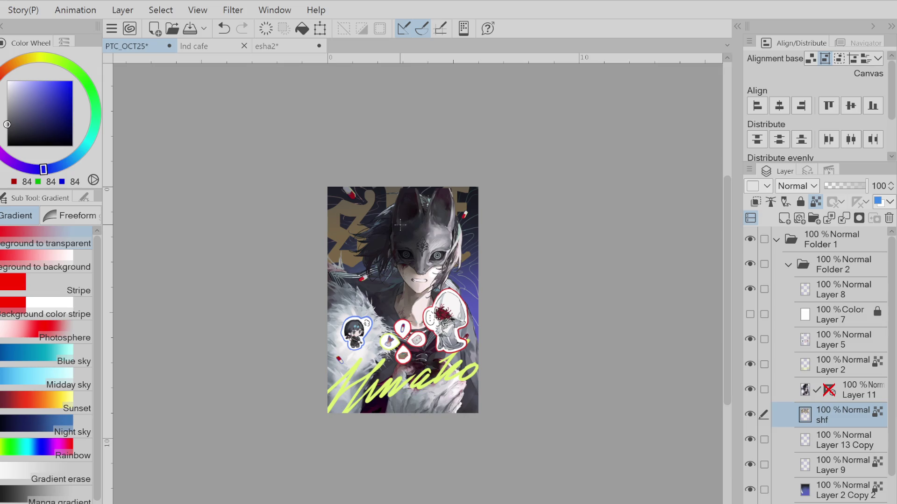
- Sample a brown from the artwork and adjust it to dark olive grey (RGB 102, 100, 82)
alt+click(419, 262)
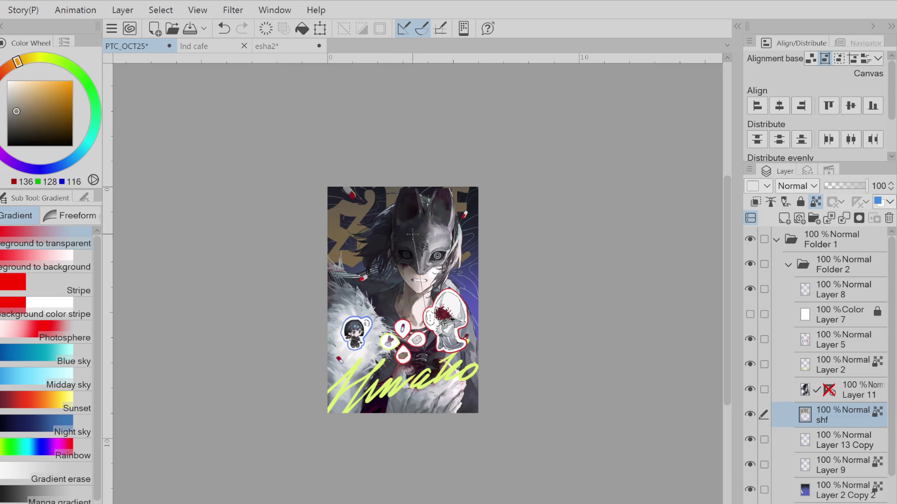
alt+click(414, 250)
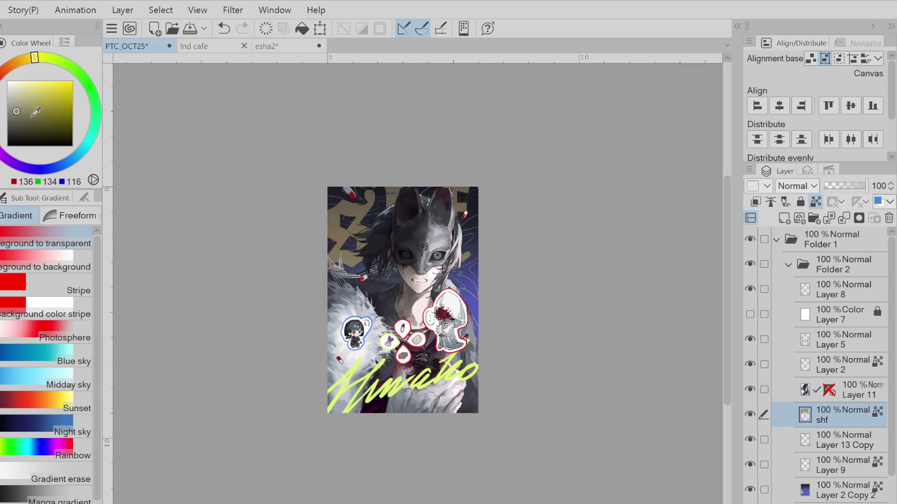
click(20, 120)
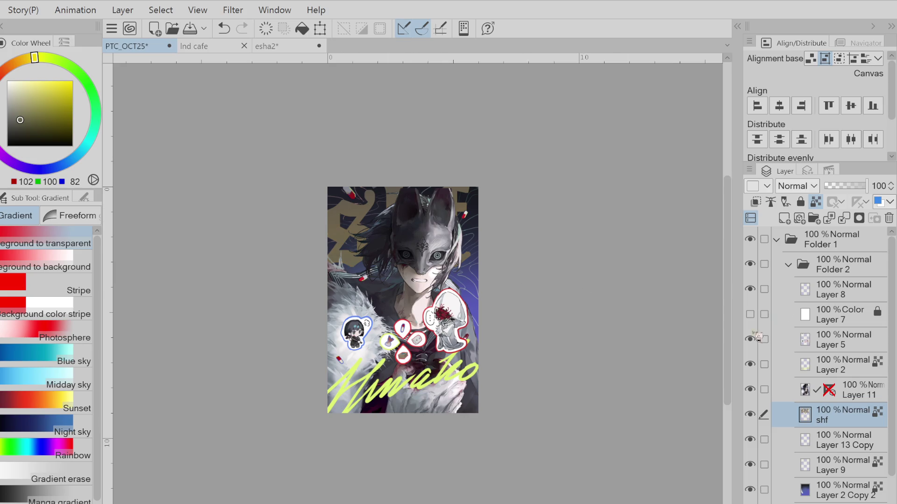
click(821, 372)
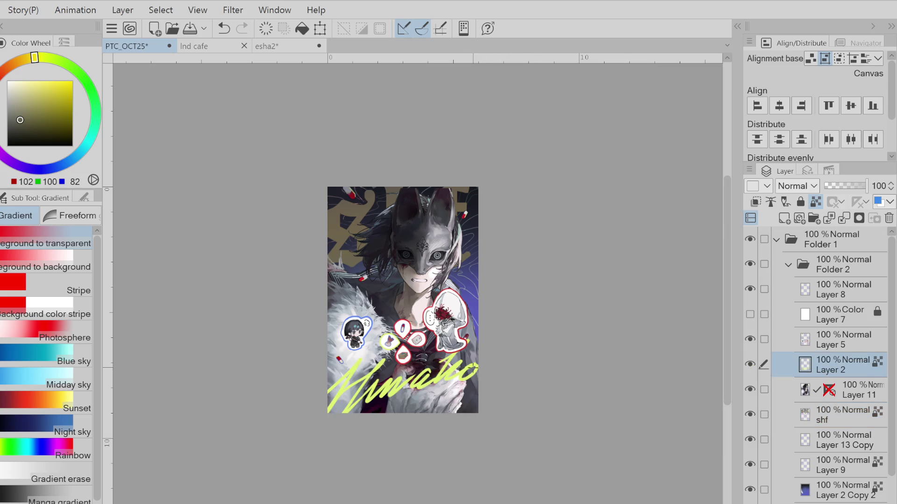
- Sample the lettering's yellow-green, try a darker green fill, and undo it
alt+click(460, 363)
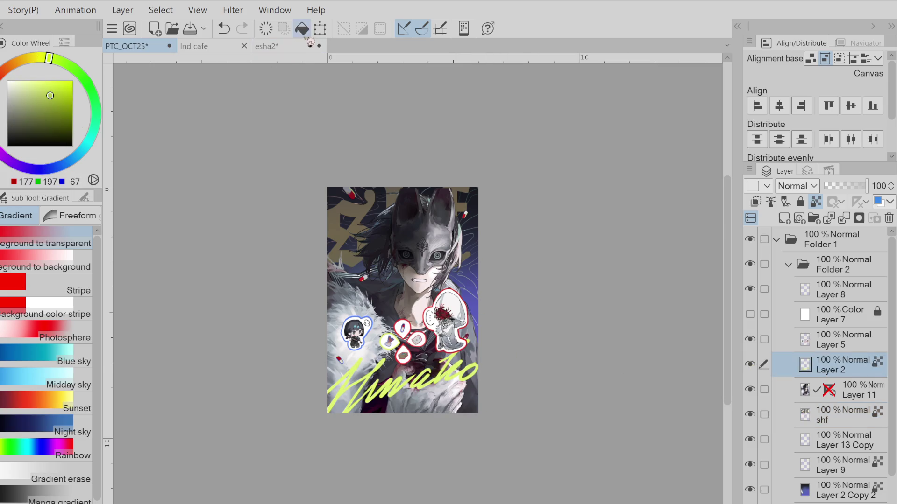
key(ctrl+z)
click(47, 58)
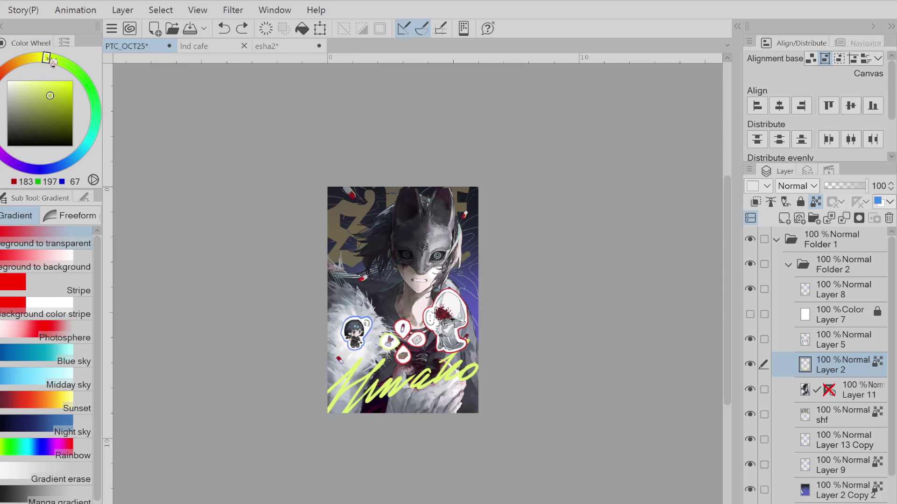
drag(53, 63, 50, 59)
drag(51, 95, 55, 95)
click(309, 29)
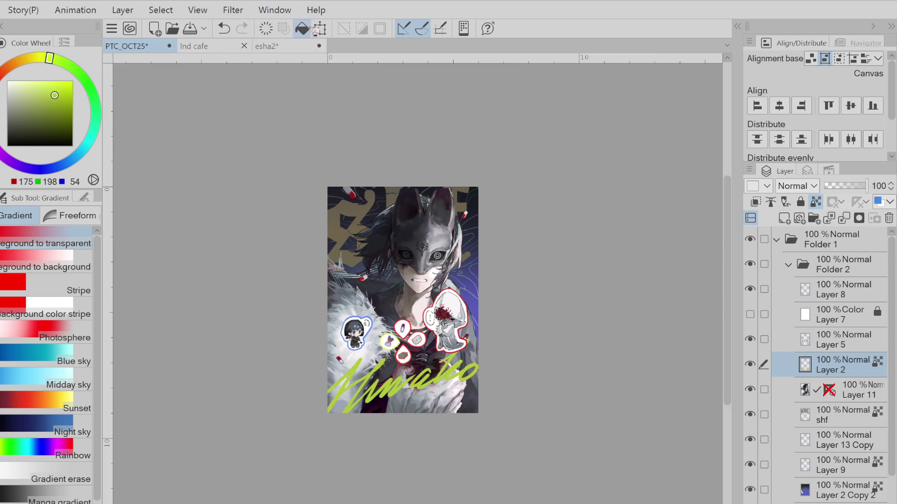
key(ctrl+z)
- Fill the signature lettering with a lighter lime, RGB 207, 233, 76
key(ctrl+minus)
click(51, 86)
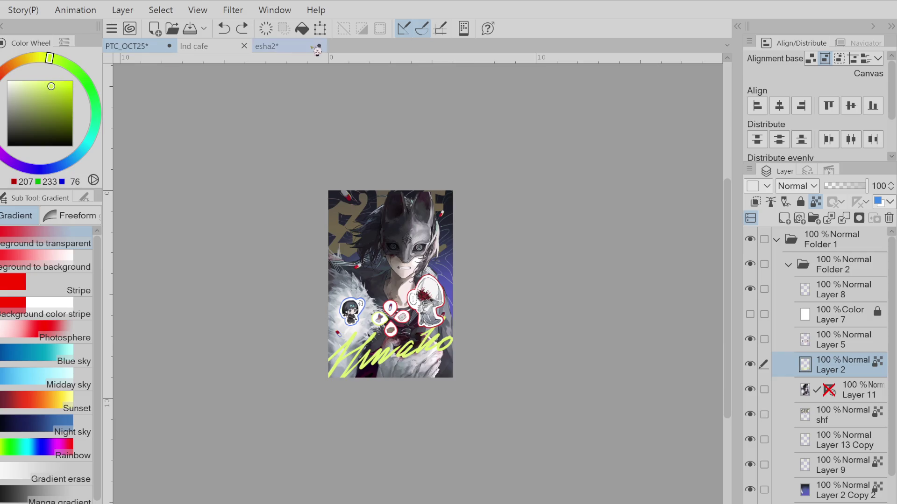
click(302, 29)
key(ctrl+minus)
key(ctrl+minus)
scroll(412, 252, up, 2)
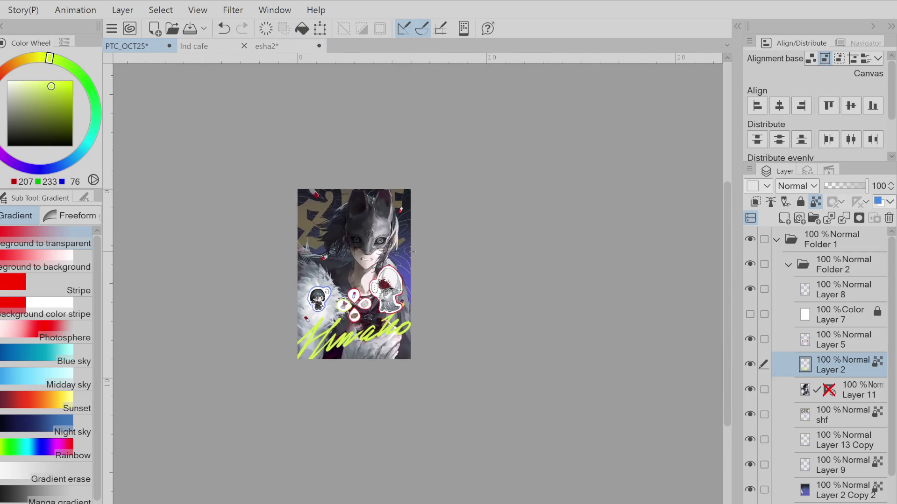
scroll(412, 252, down, 2)
scroll(412, 252, up, 2)
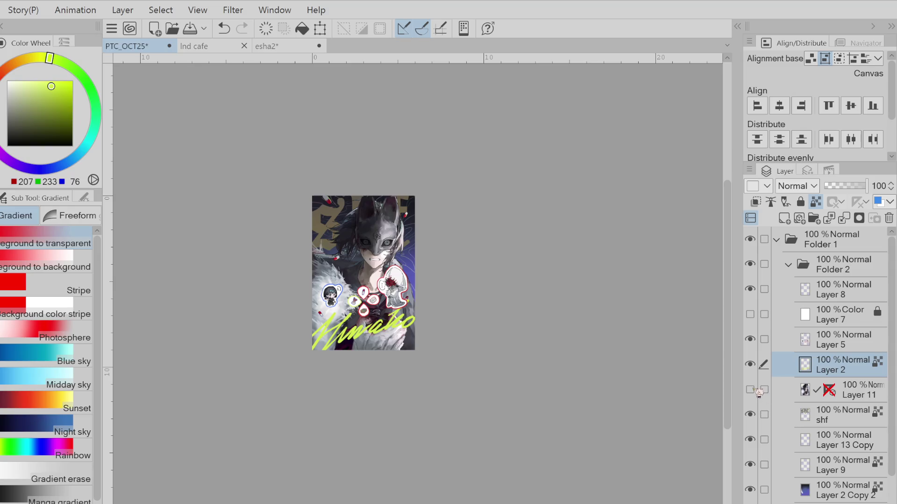
- Add a new layer above Layer 11 with a yellow-green gradient rising from the bottom
click(794, 390)
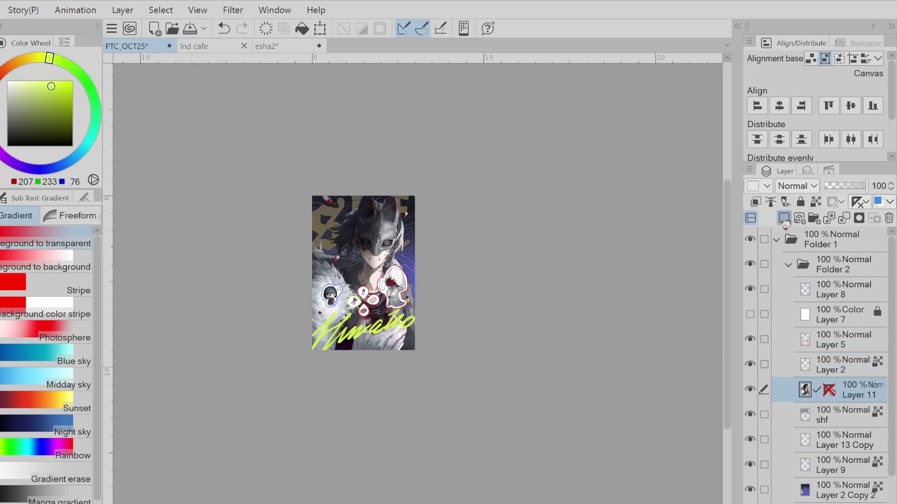
click(784, 218)
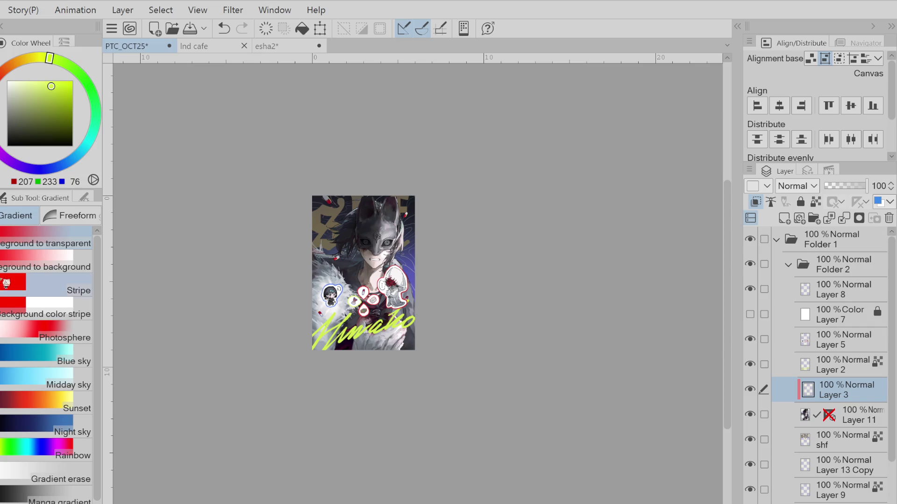
drag(390, 299, 391, 184)
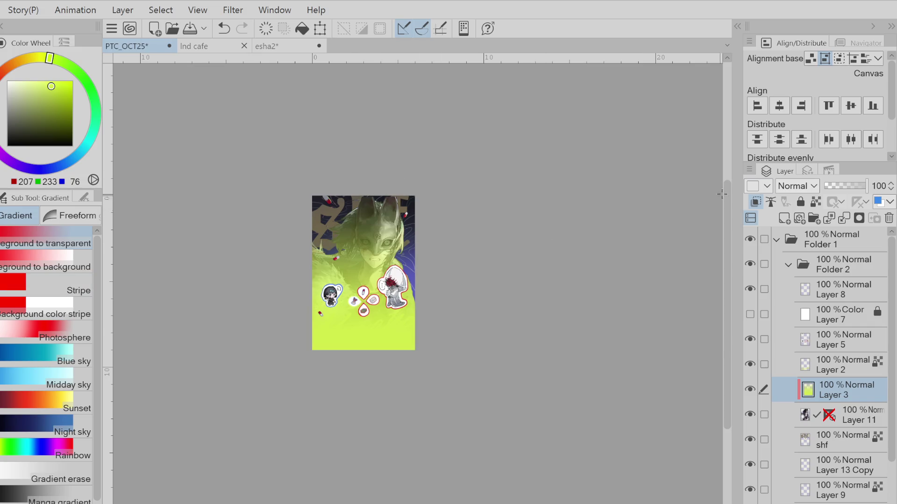
scroll(801, 187, down, 1)
scroll(800, 187, down, 1)
scroll(801, 187, down, 3)
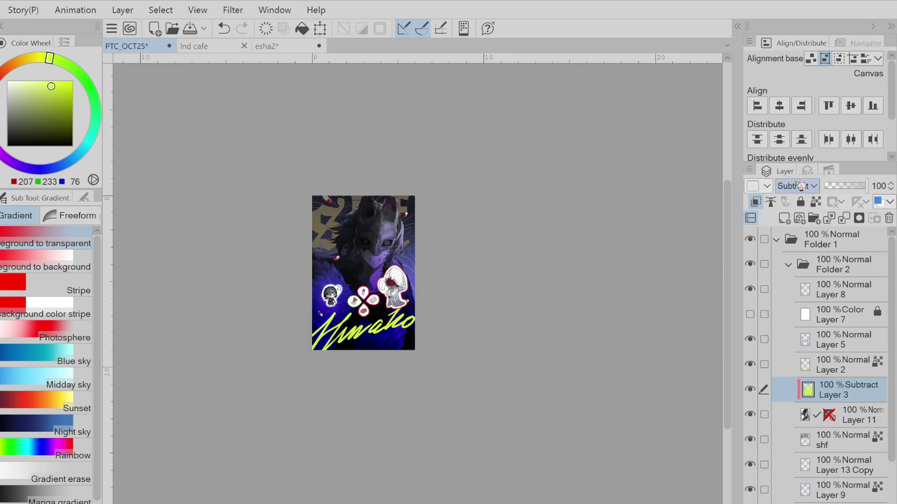
scroll(801, 187, down, 2)
scroll(801, 186, down, 1)
scroll(801, 187, up, 1)
- Set the tint layer to Lighten at 13% opacity and refill it with dark olive
click(836, 191)
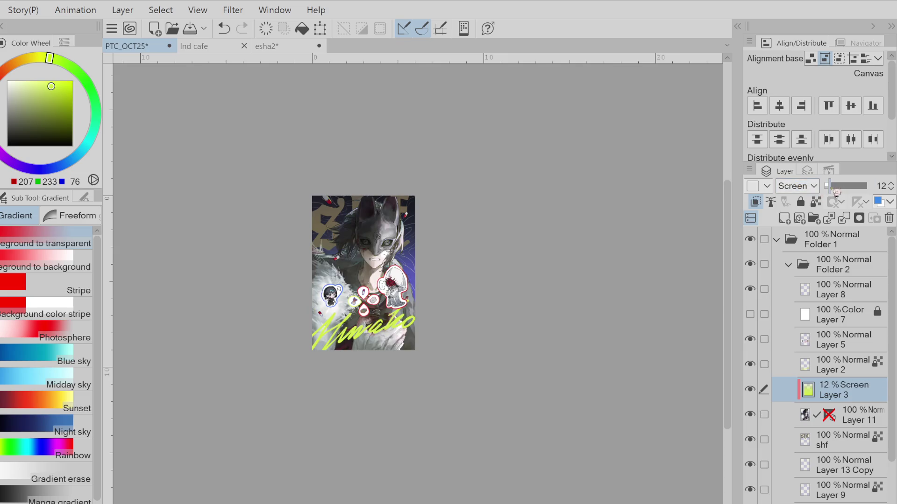
drag(836, 191, 834, 191)
key(Up)
scroll(351, 265, up, 1)
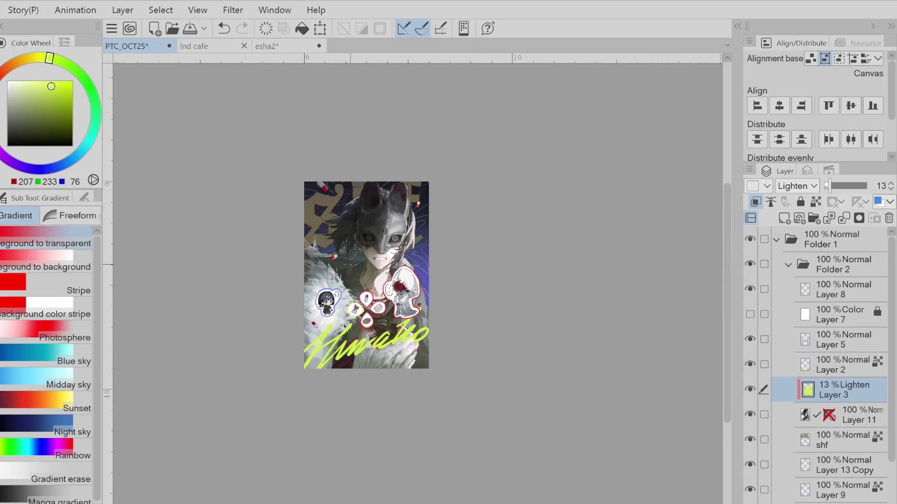
click(35, 117)
click(302, 29)
scroll(407, 247, up, 1)
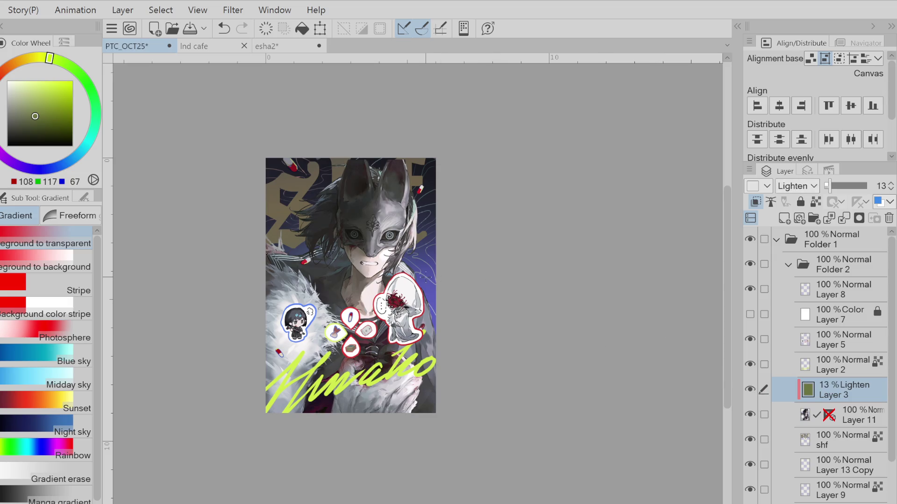
- Change the drawing colour to a dark slate blue
key(x)
click(23, 126)
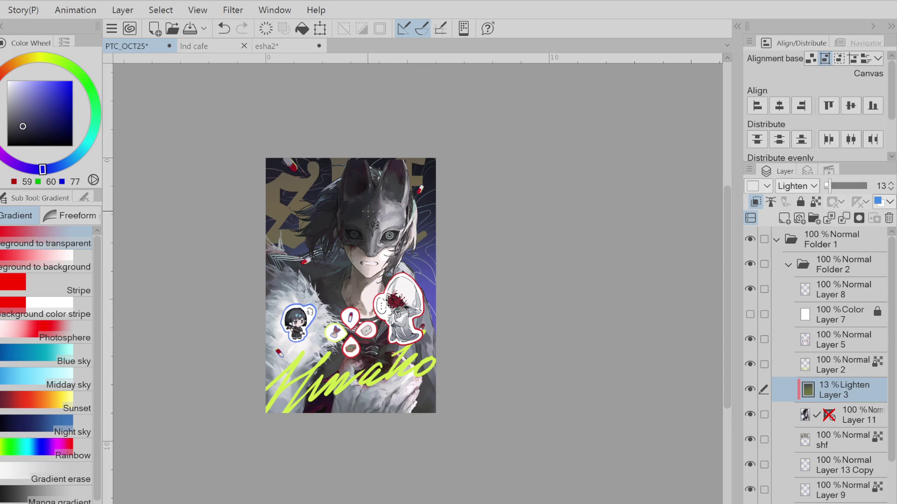
click(27, 124)
key(ctrl+z)
click(78, 154)
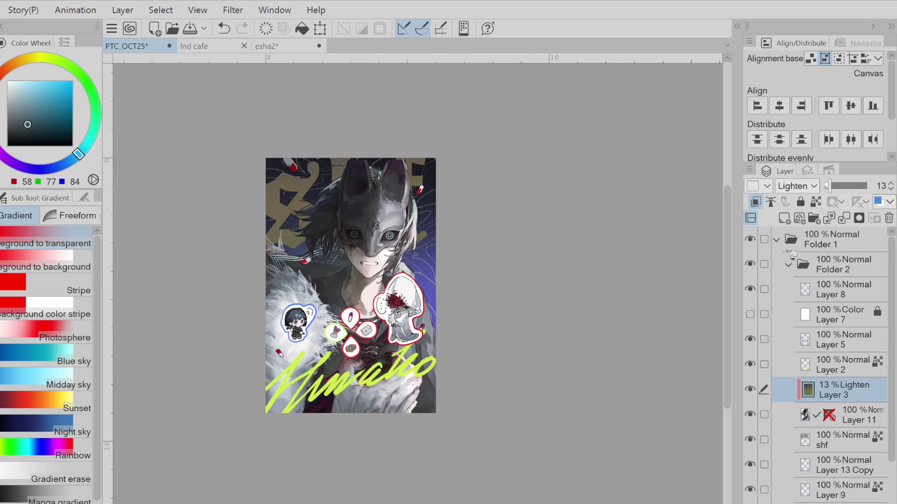
- Merge the tint layer, Layer 3, down into Layer 11
click(794, 240)
click(863, 396)
click(843, 218)
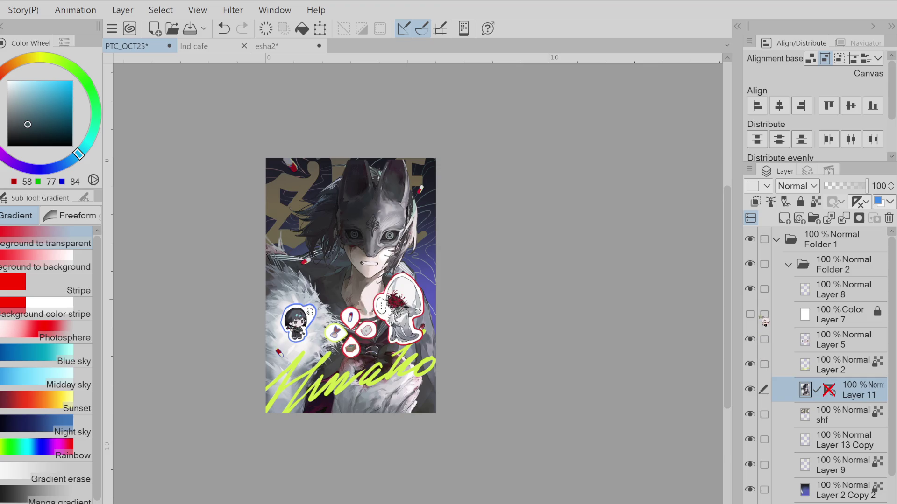
click(813, 317)
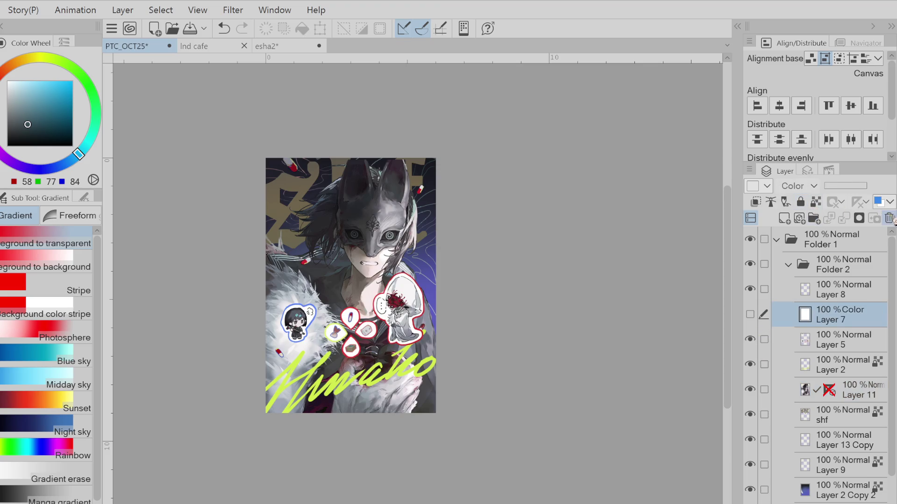
- Remove the hidden Color-mode Layer 7 from Folder 2 with Ctrl+E
key(ctrl+e)
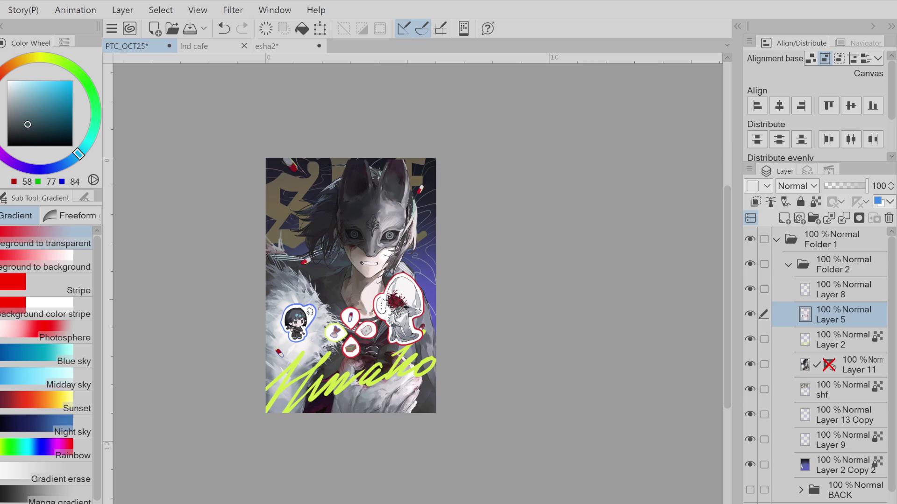
- Hide the gold background text on the shf layer and delete Layer 8
click(836, 389)
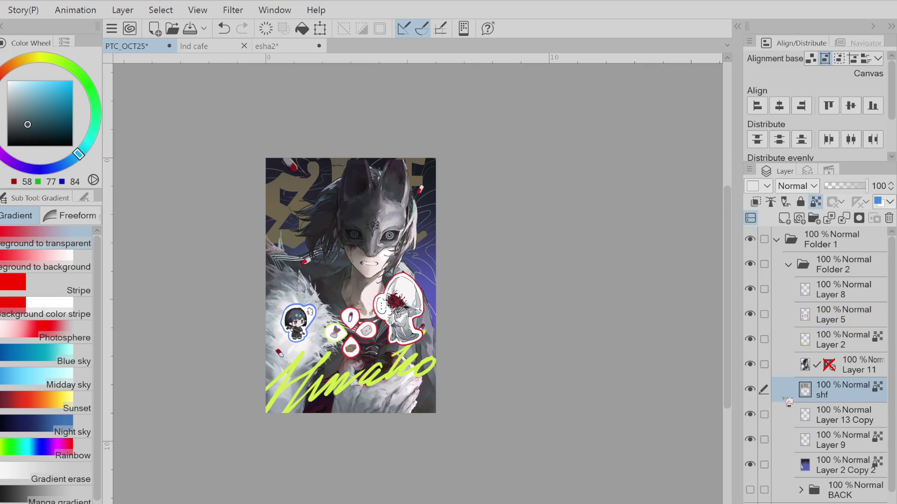
click(750, 390)
click(750, 389)
click(750, 389)
click(750, 390)
click(750, 390)
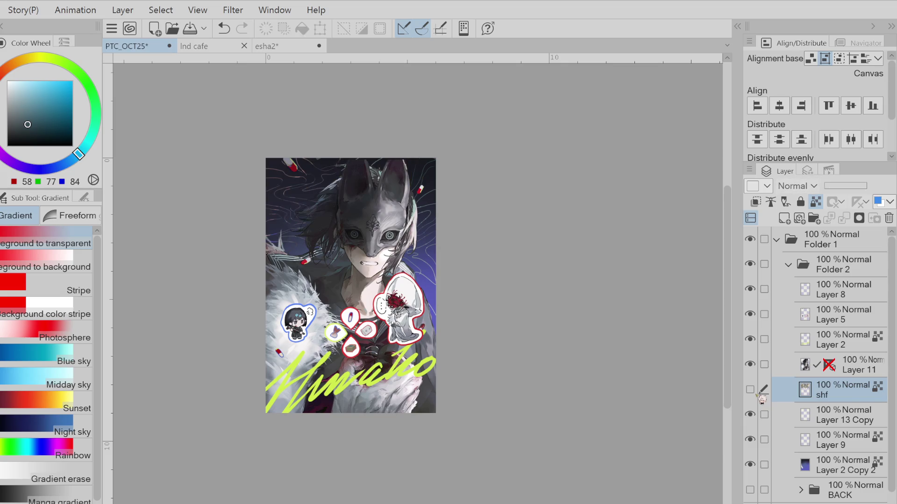
click(750, 389)
click(750, 390)
click(750, 390)
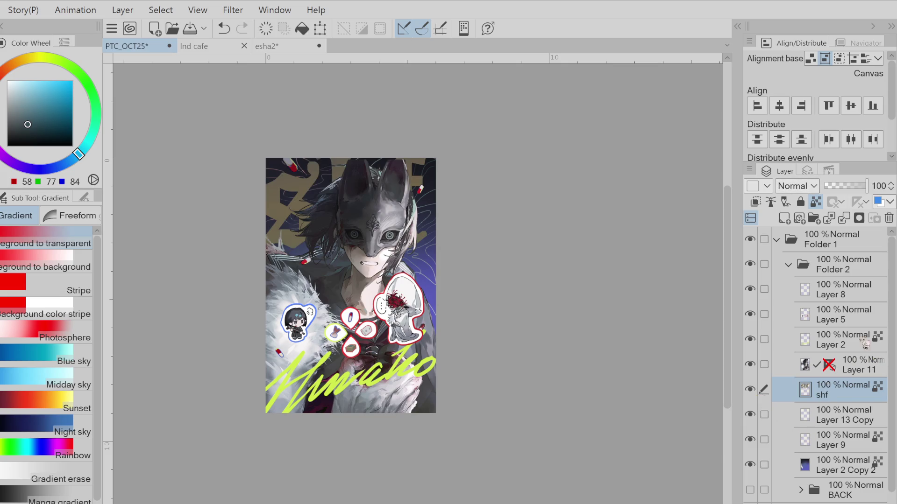
click(836, 316)
click(750, 289)
click(750, 289)
click(750, 289)
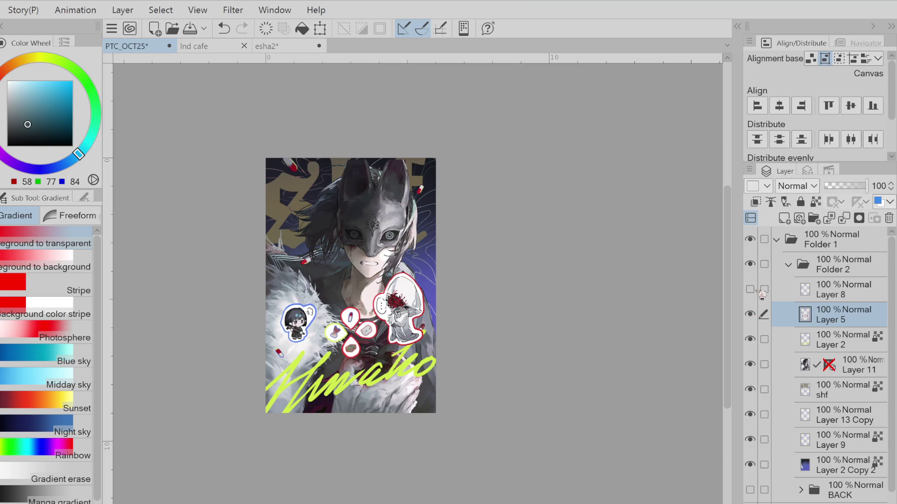
click(761, 294)
click(888, 218)
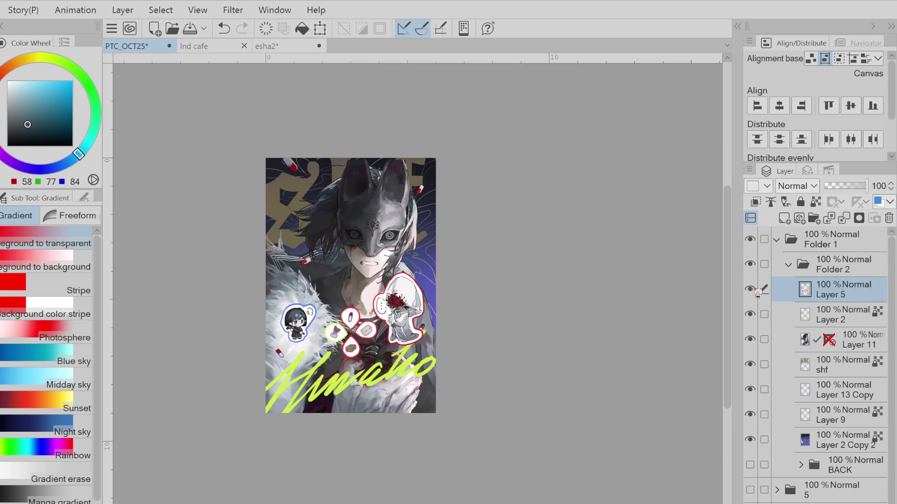
- Hide Layer 11, shf, Layer 13 Copy, Layer 9, the dark blue background and the lime lettering
scroll(444, 289, up, 1)
drag(750, 339, 750, 440)
click(750, 465)
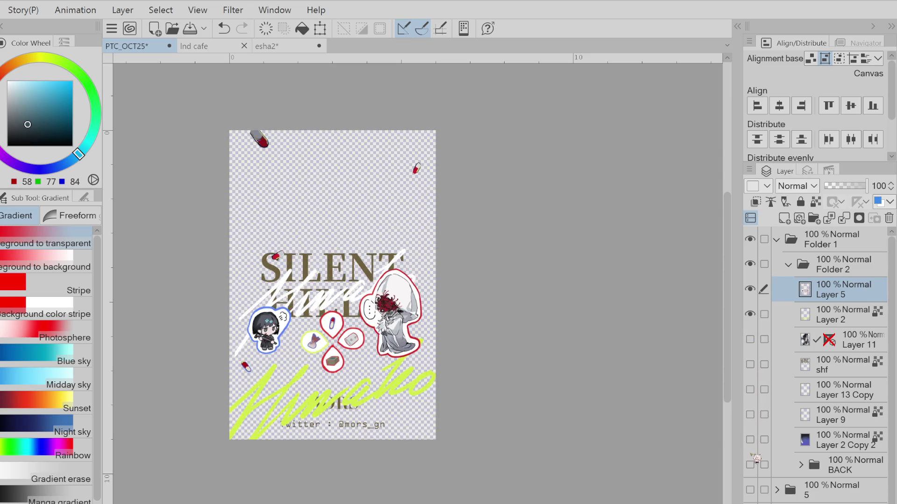
click(750, 465)
click(857, 317)
click(830, 292)
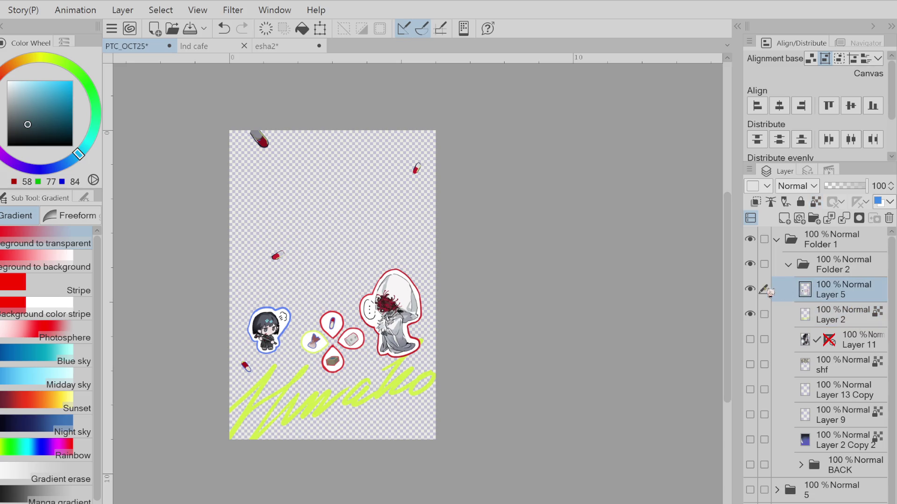
click(757, 320)
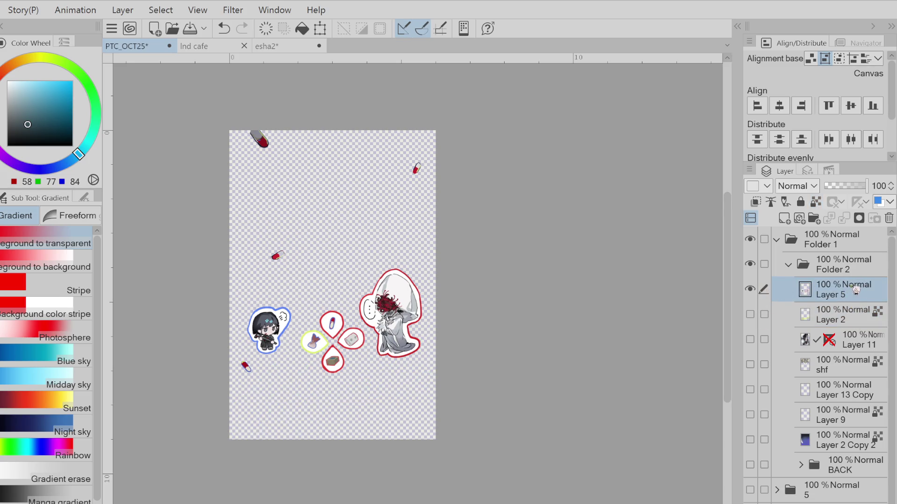
- Run the Sharpening auto action on Layer 5 and merge the 64% Overlay pass into it
click(784, 218)
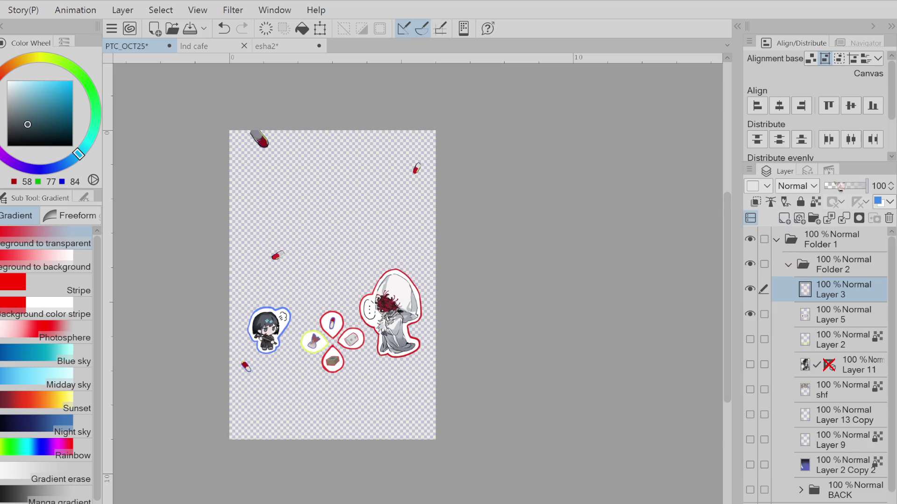
click(828, 171)
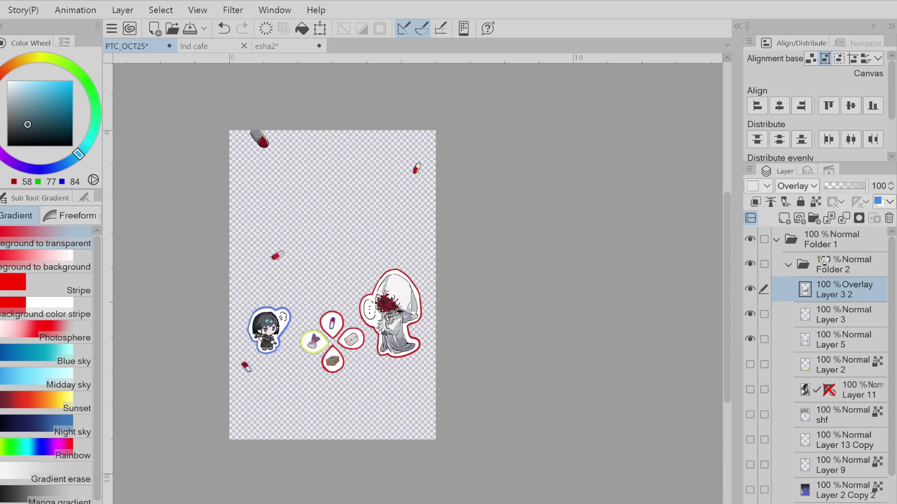
drag(847, 296, 841, 327)
key(ctrl+plus)
key(ctrl+plus)
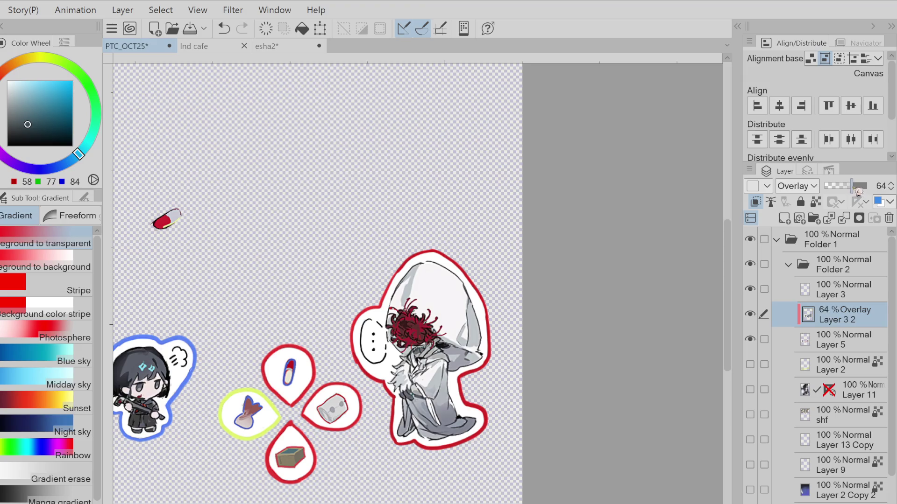
click(842, 219)
key(ctrl+minus)
key(ctrl+minus)
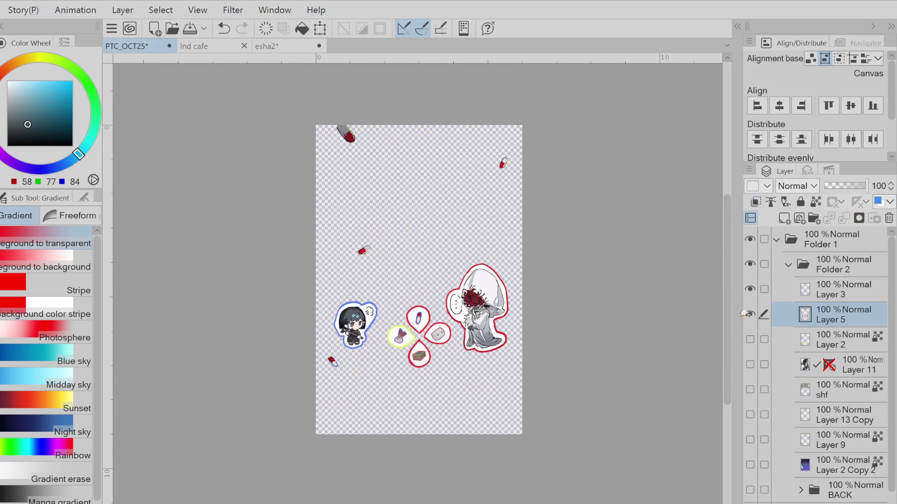
- Show the fox-mask illustration, gradient background, wavy line art and Layer 13 Copy, and hide the chibi sticker
click(764, 340)
click(749, 365)
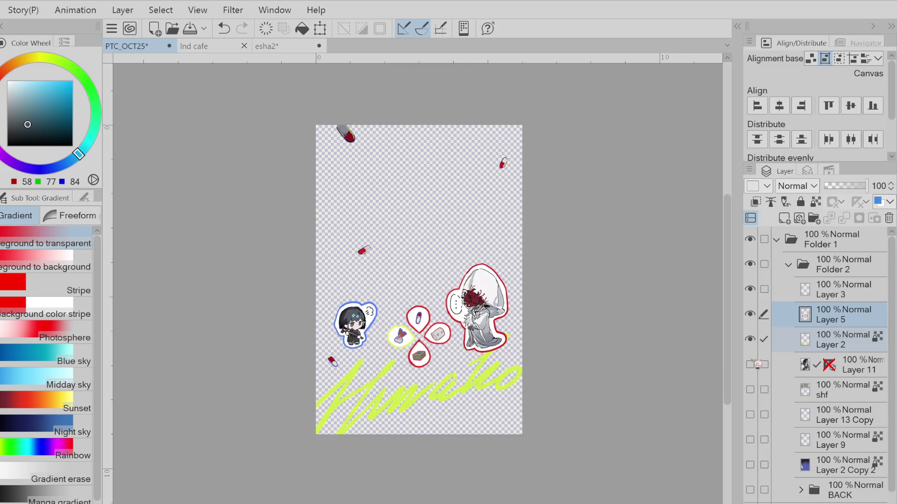
click(750, 315)
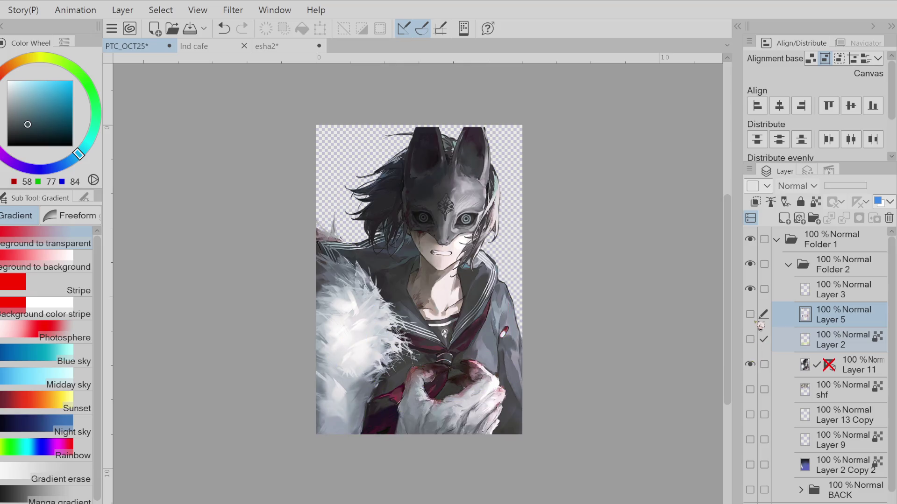
click(749, 465)
click(750, 440)
click(750, 414)
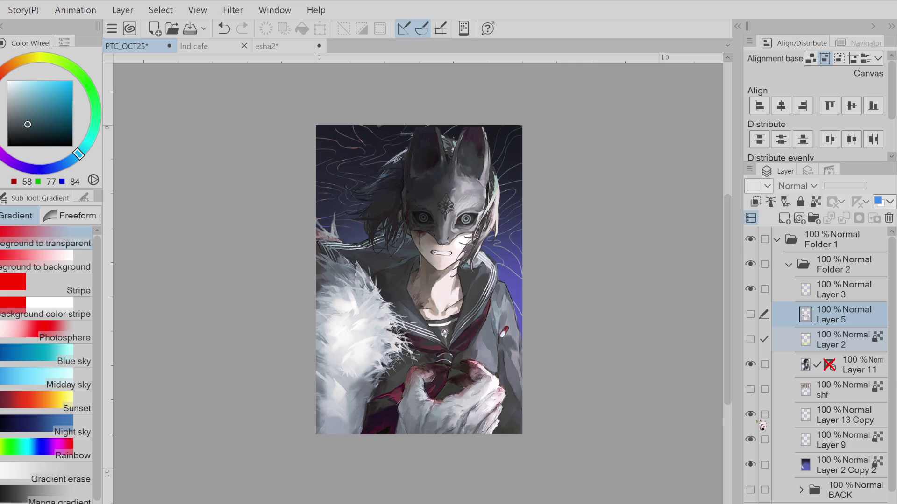
scroll(635, 405, down, 1)
- Show the shf title text layer and delete Layer 13 Copy
click(794, 446)
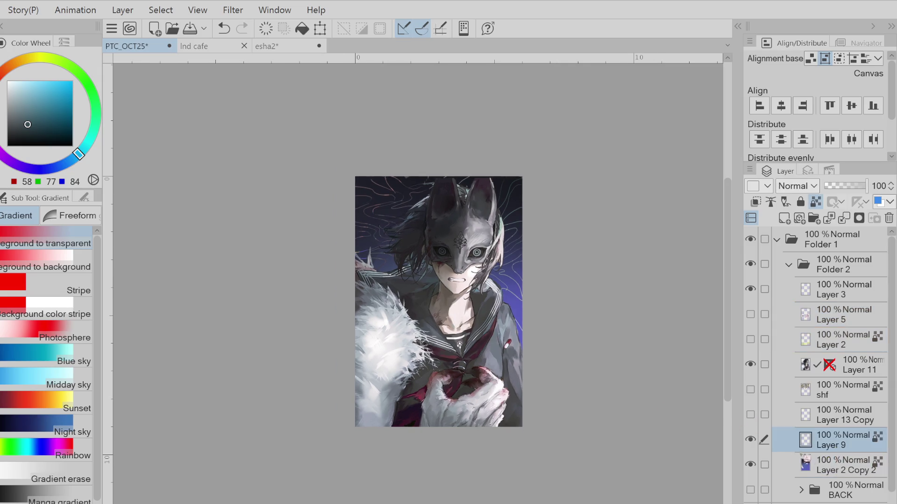
ctrl+click(780, 460)
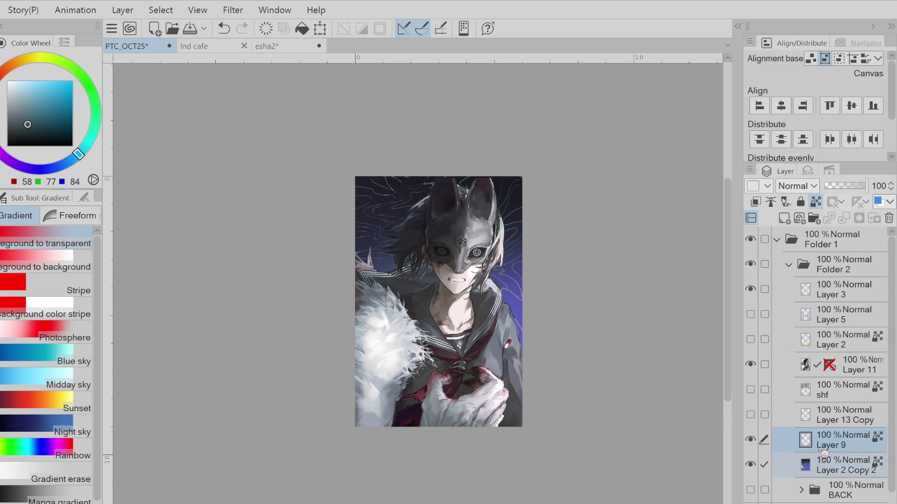
click(838, 461)
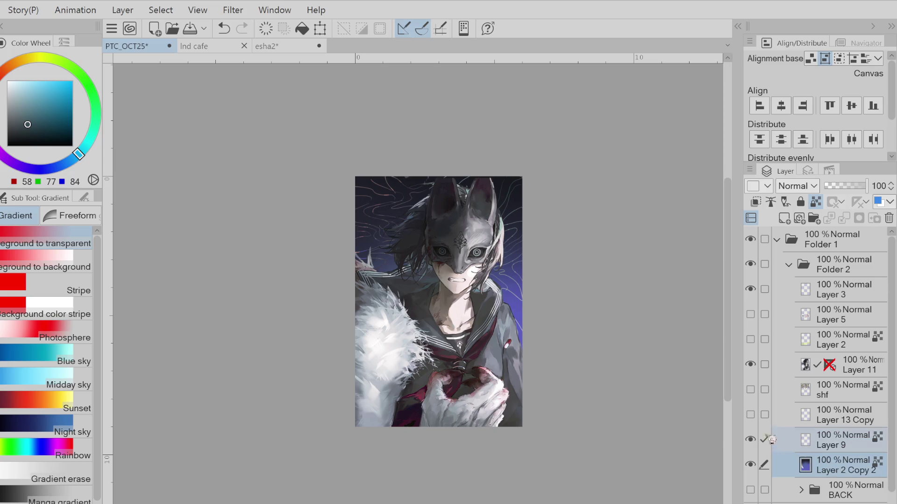
click(764, 364)
click(853, 423)
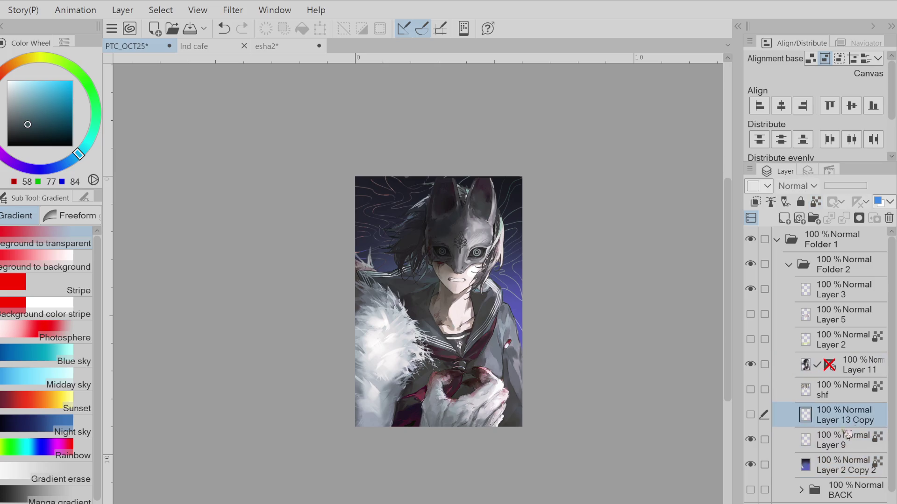
click(836, 446)
click(751, 389)
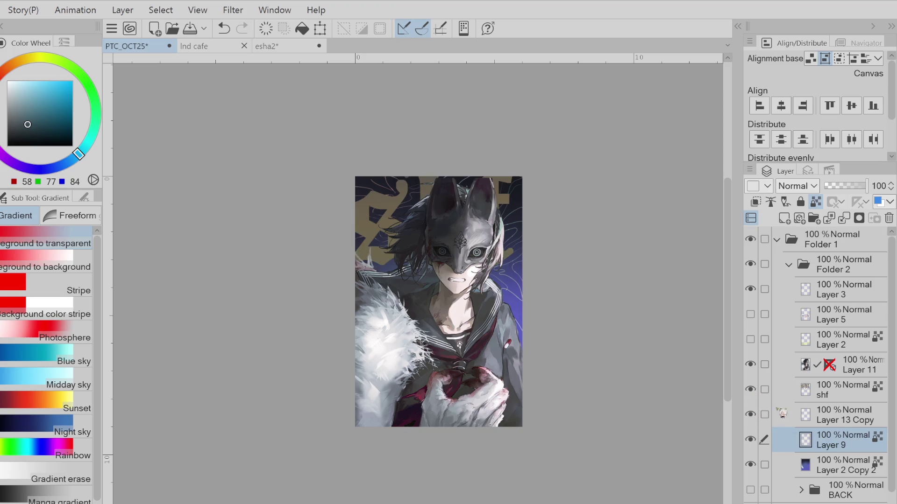
click(836, 416)
click(888, 218)
- Show the lettering and chibi sticker layers and check Folder 2's contents
click(863, 393)
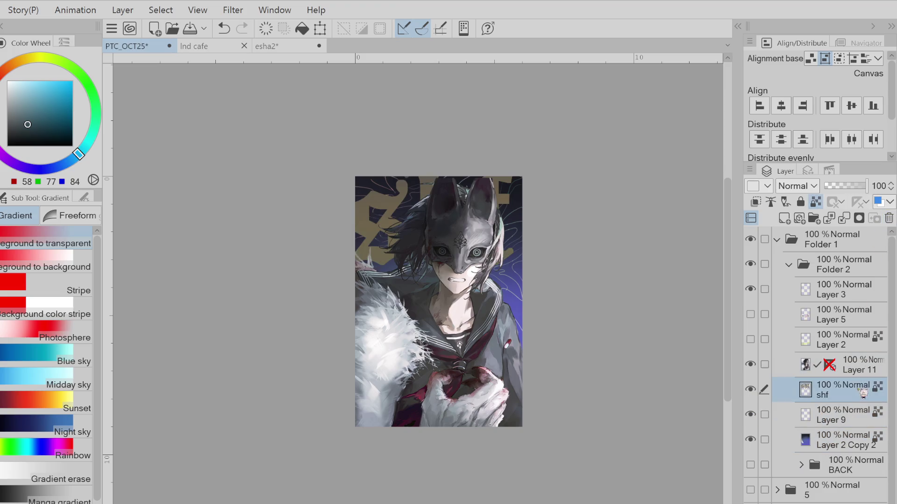
drag(756, 341, 759, 323)
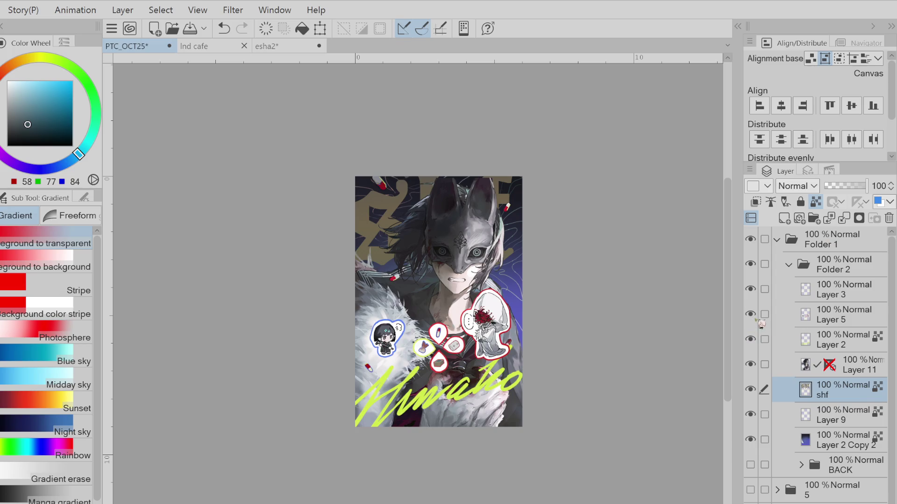
click(788, 265)
click(750, 265)
click(751, 264)
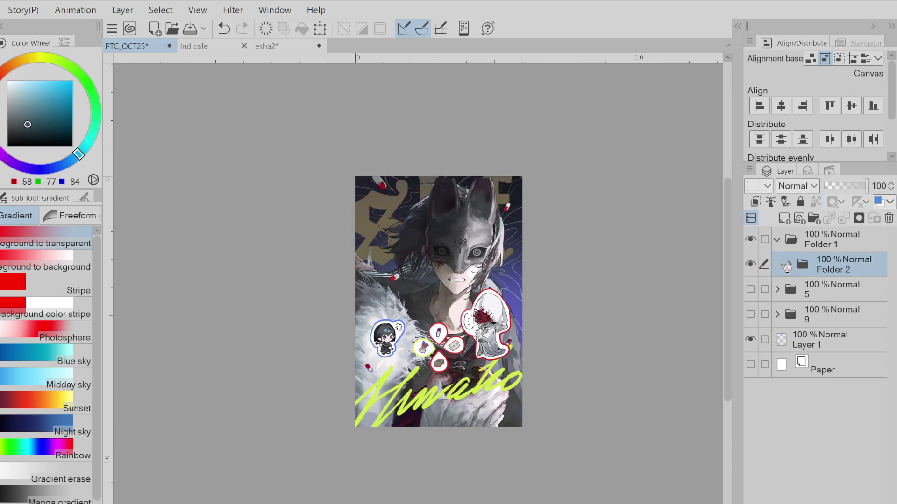
click(790, 265)
- Move the BACK folder out of Folder 2 into Folder 1, just below Folder 2
scroll(840, 391, down, 1)
click(823, 441)
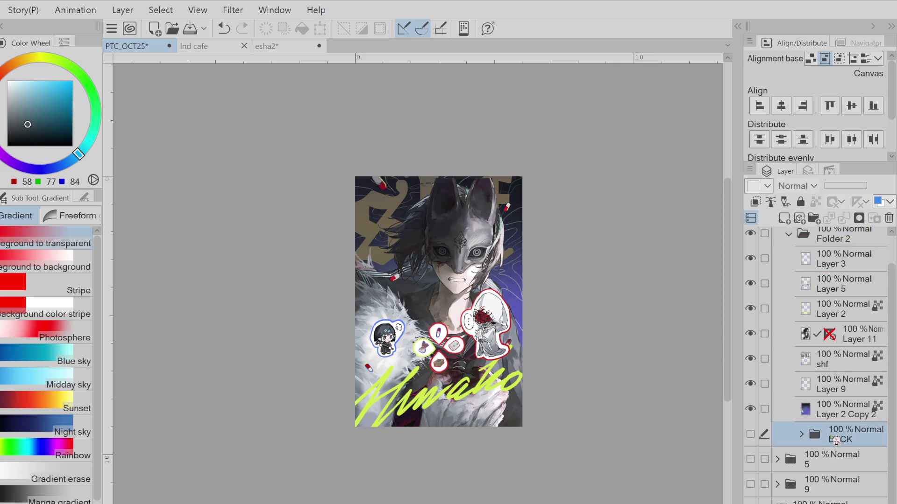
drag(831, 450, 829, 447)
click(790, 264)
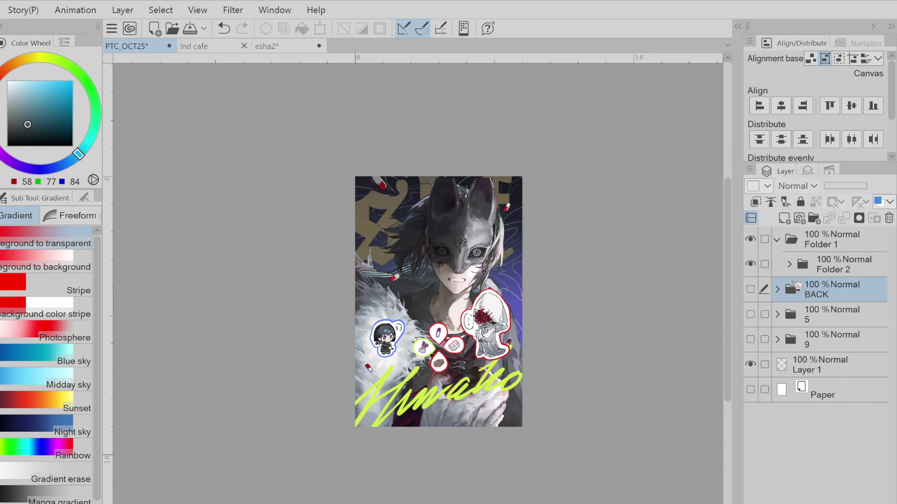
drag(808, 296, 811, 279)
click(856, 270)
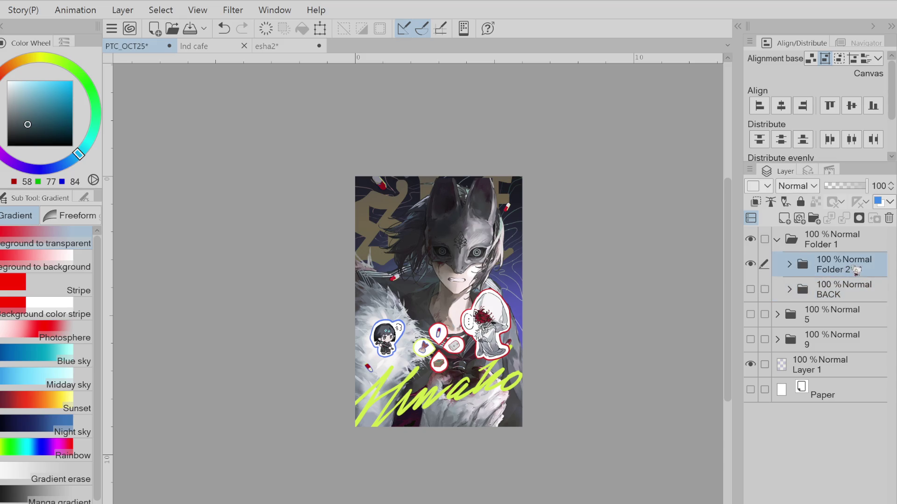
- Rename Folder 2 to 'front', show and expand BACK, and hide the front folder
double_click(834, 270)
text(front)
key(Return)
click(750, 289)
click(789, 289)
click(750, 264)
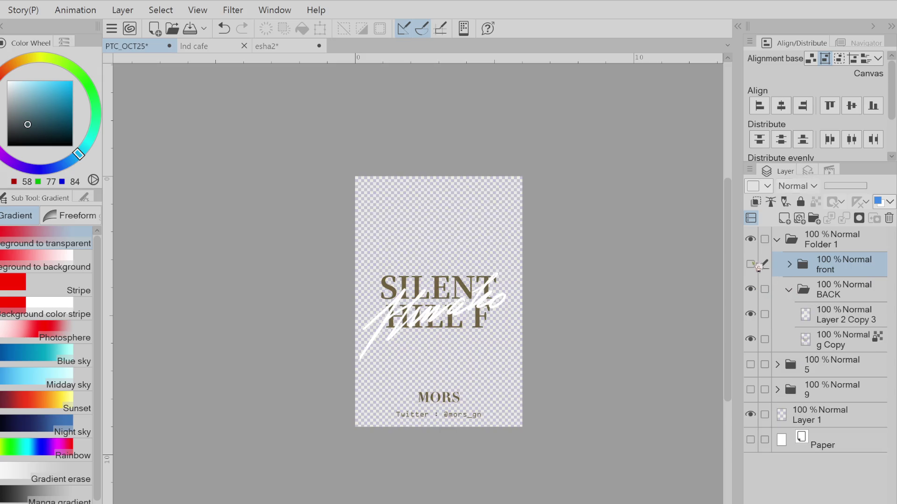
- Paste the character illustration layers into BACK, place g Copy below Layer 2 Copy 3, and merge them
click(840, 314)
click(844, 337)
key(ctrl+v)
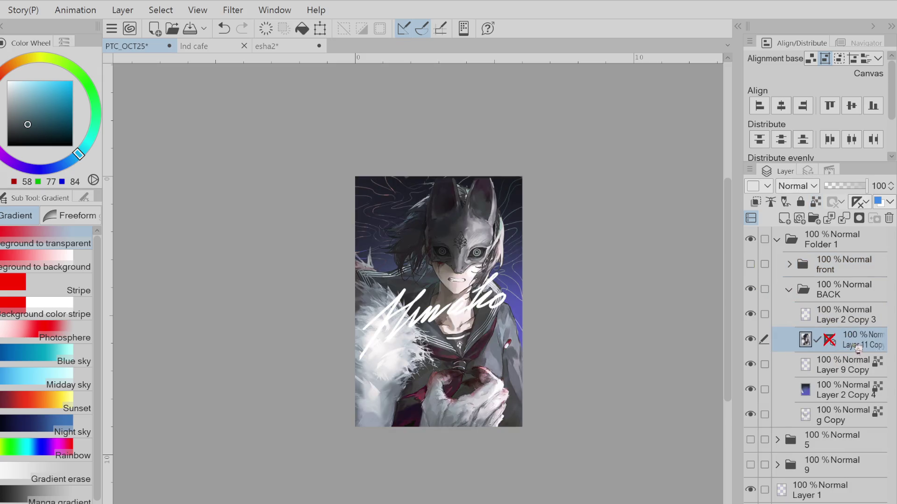
drag(836, 415, 841, 326)
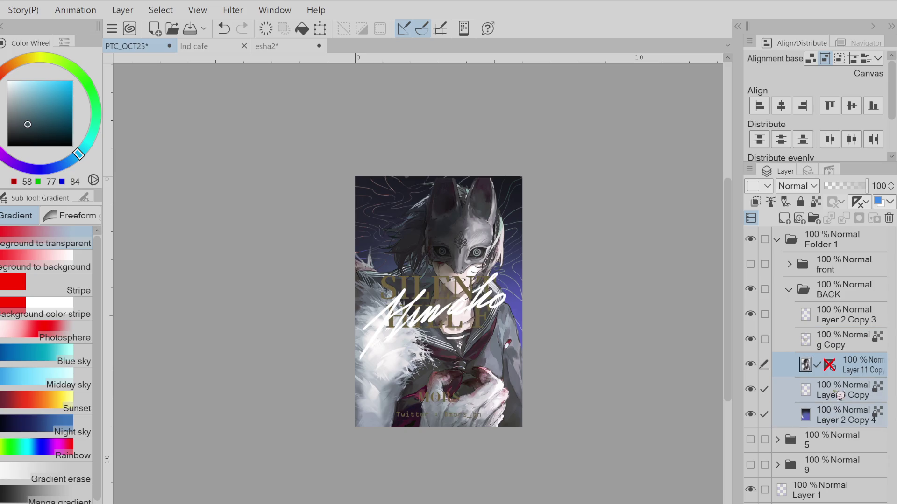
key(ctrl+e)
key(ctrl+e)
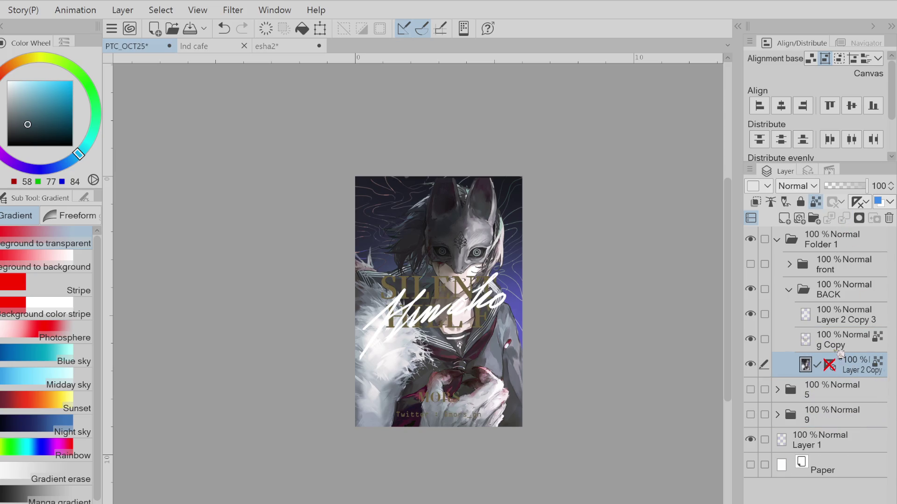
- Enlarge the merged illustration slightly and add new Layer 4 above Layer 2 Copy
click(320, 28)
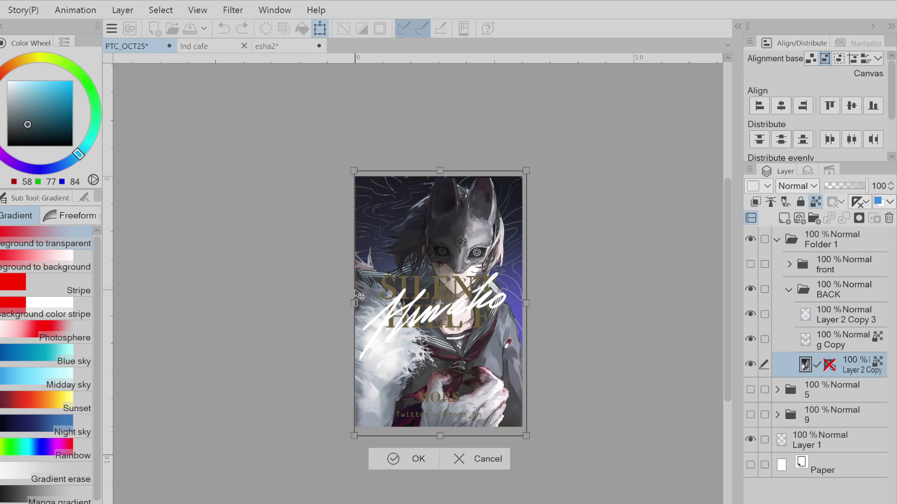
drag(427, 315, 417, 326)
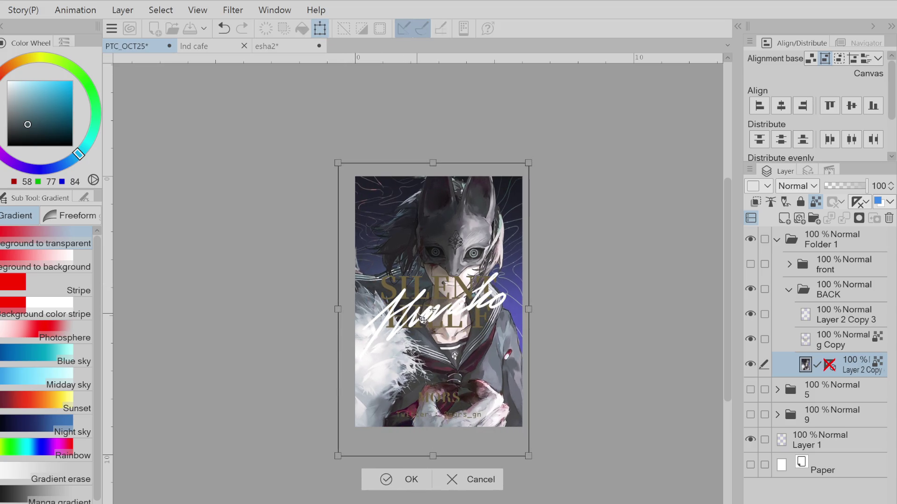
click(408, 479)
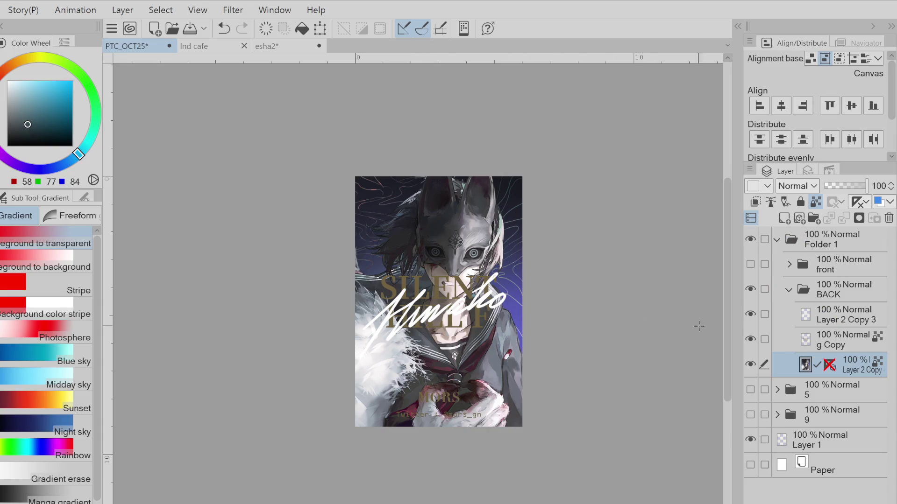
click(784, 218)
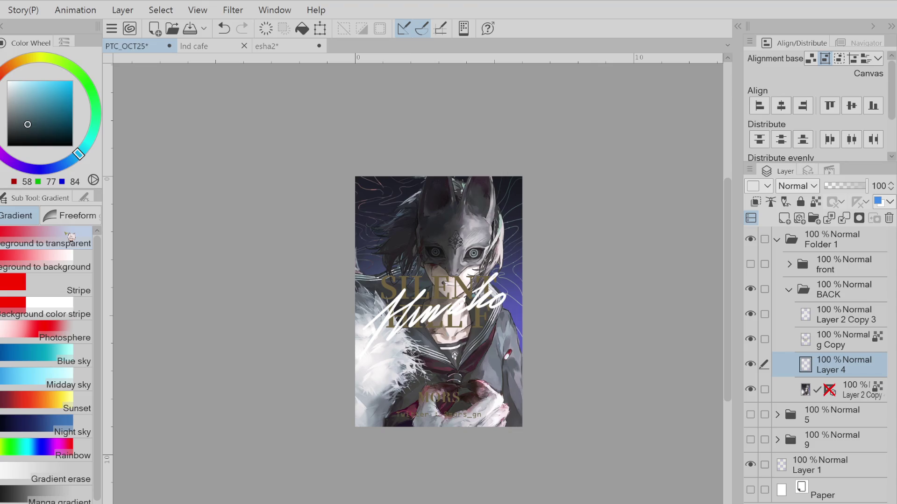
click(7, 141)
drag(382, 112, 400, 387)
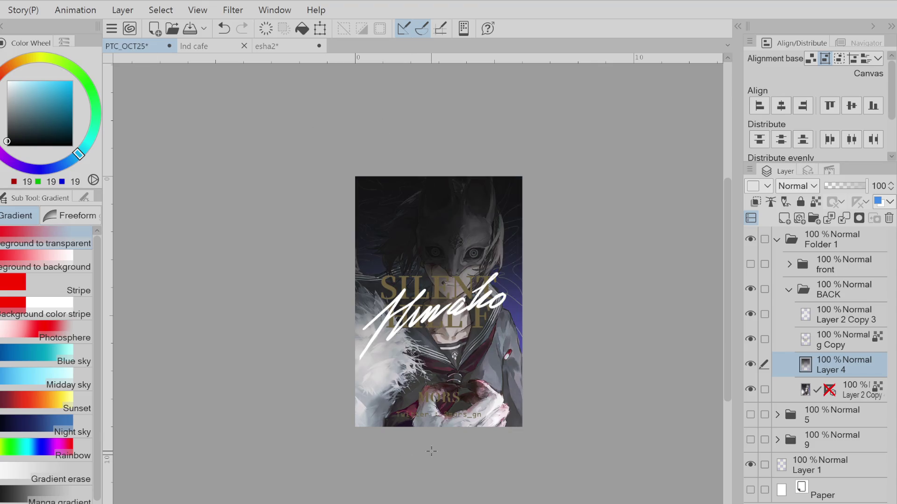
key(ctrl+z)
drag(443, 329, 452, 458)
key(ctrl+z)
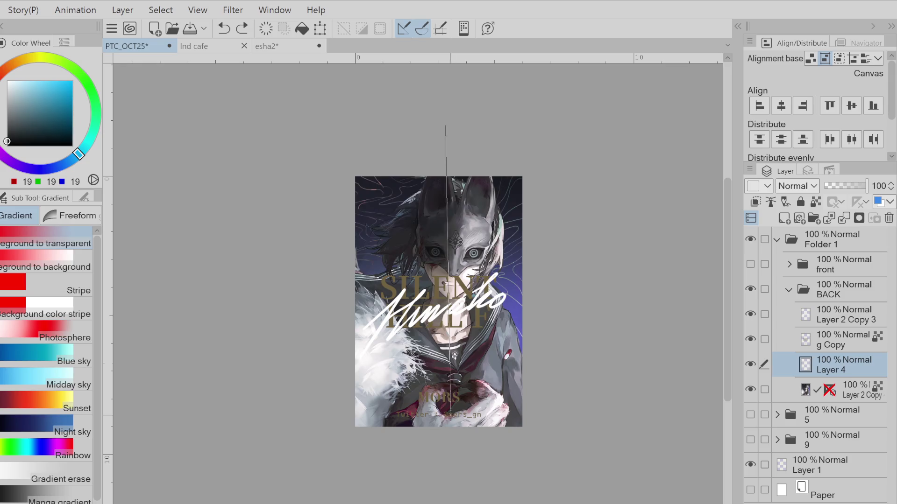
drag(447, 125, 444, 455)
key(ctrl+z)
drag(444, 112, 446, 467)
key(ctrl+z)
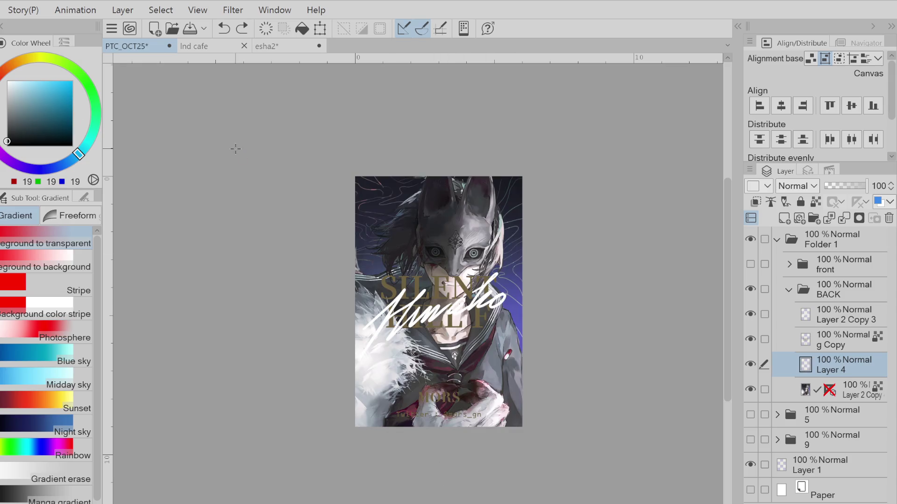
drag(447, 142, 446, 369)
key(ctrl+z)
drag(446, 122, 441, 341)
key(ctrl+z)
drag(436, 127, 434, 354)
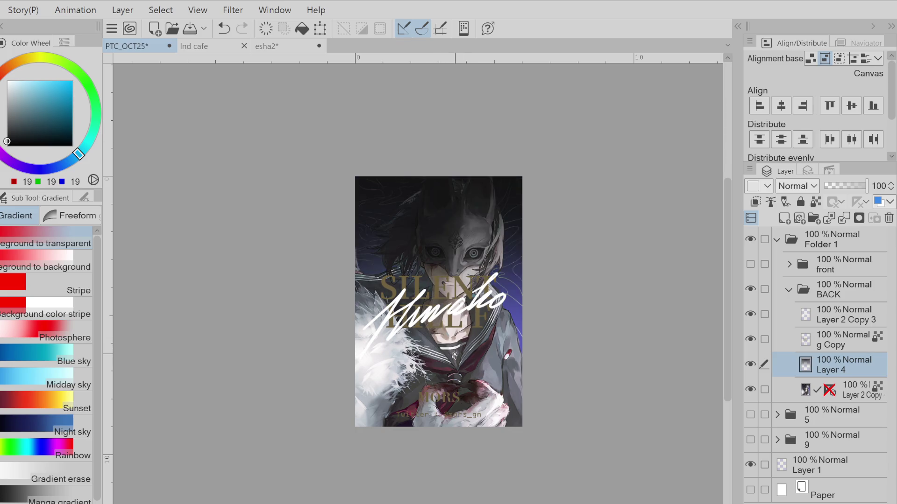
click(15, 120)
click(54, 167)
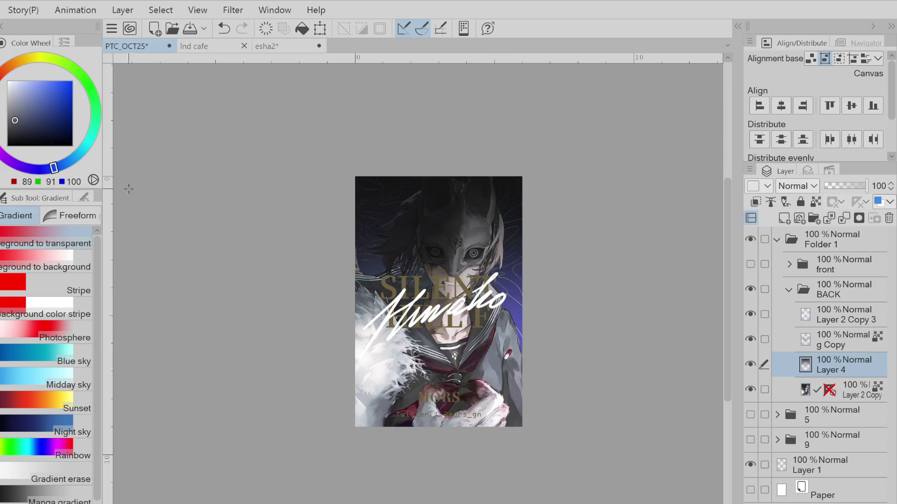
drag(413, 429, 438, 135)
key(ctrl+z)
click(31, 110)
drag(441, 396, 442, 299)
click(84, 149)
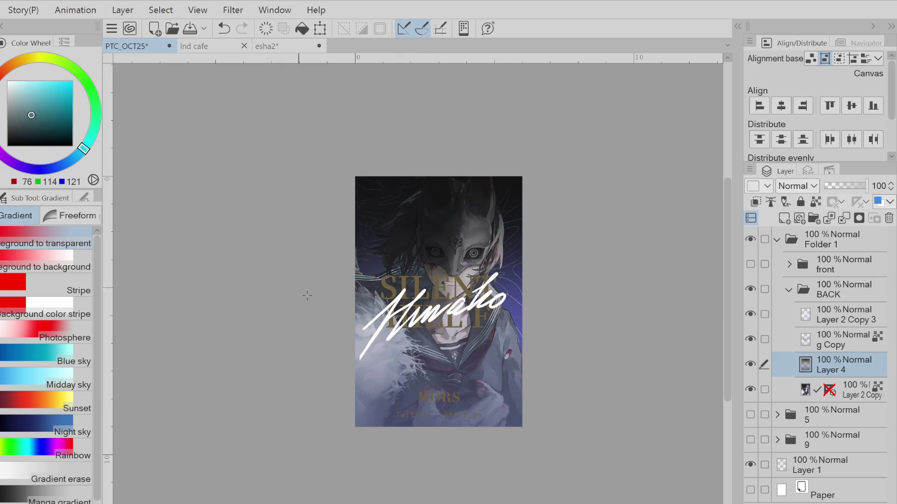
drag(439, 498, 440, 317)
key(ctrl+z)
click(54, 100)
drag(470, 488, 475, 296)
key(ctrl+z)
drag(450, 484, 457, 363)
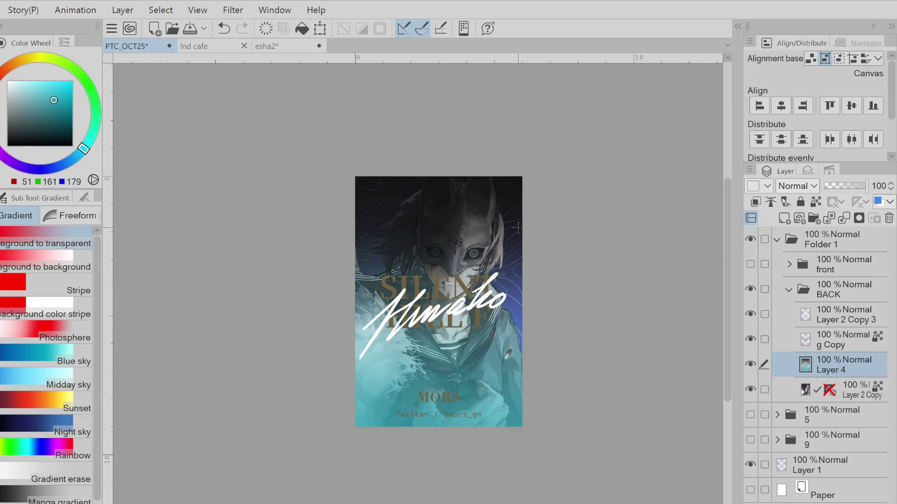
key(Delete)
click(25, 102)
key(ctrl+minus)
- Try pale teal and lighter gradients over the lower artwork, undoing each one
drag(79, 161, 101, 143)
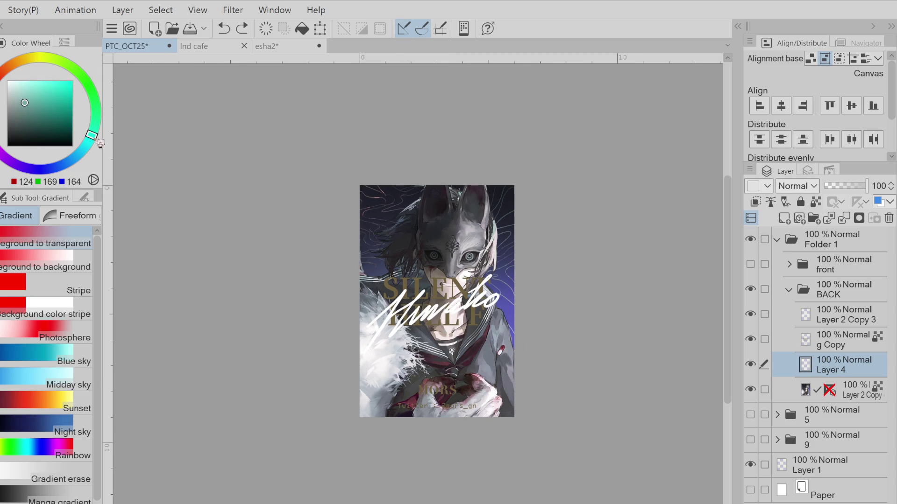
drag(448, 460, 447, 240)
key(ctrl+minus)
key(ctrl+z)
drag(446, 377, 438, 149)
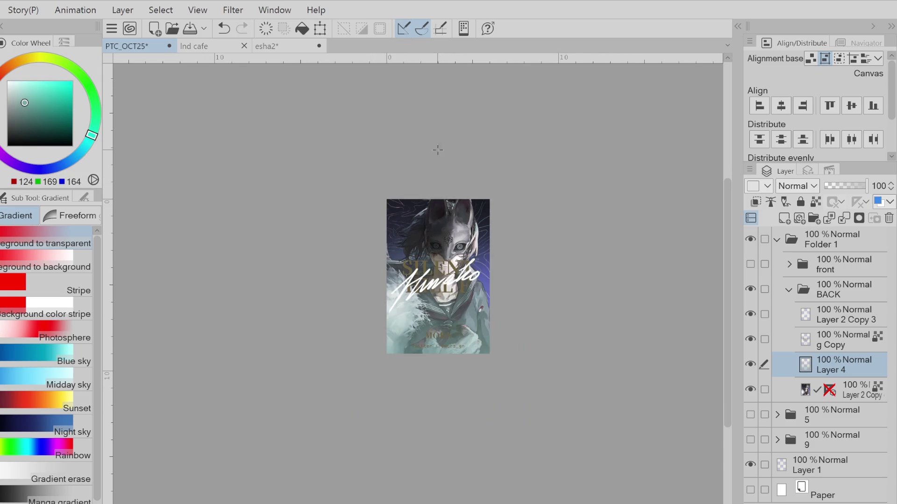
key(ctrl+z)
drag(92, 135, 83, 149)
mouse_move(447, 369)
mouse_down()
mouse_move(472, 126)
mouse_move(439, 409)
mouse_up()
click(422, 255)
key(ctrl+z)
key(ctrl+z)
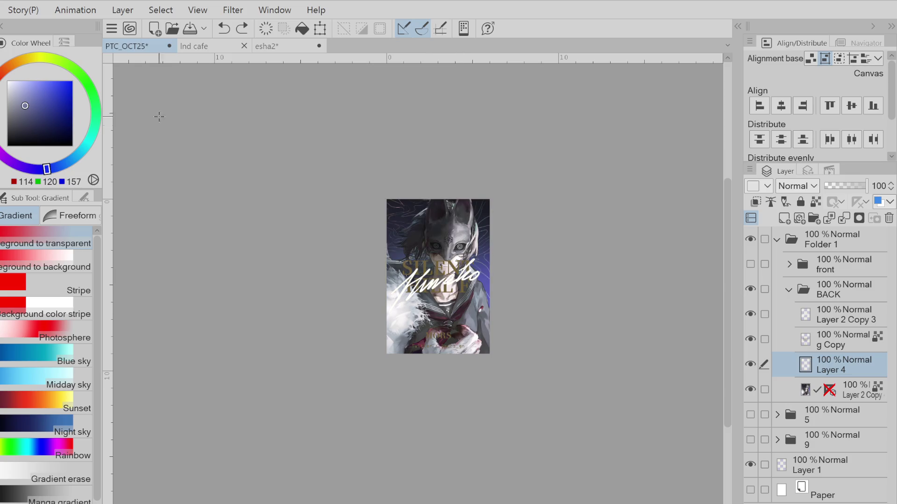
- Try muted blue, brighter blue and teal gradients down from the top, undoing each
click(61, 165)
drag(436, 133, 443, 373)
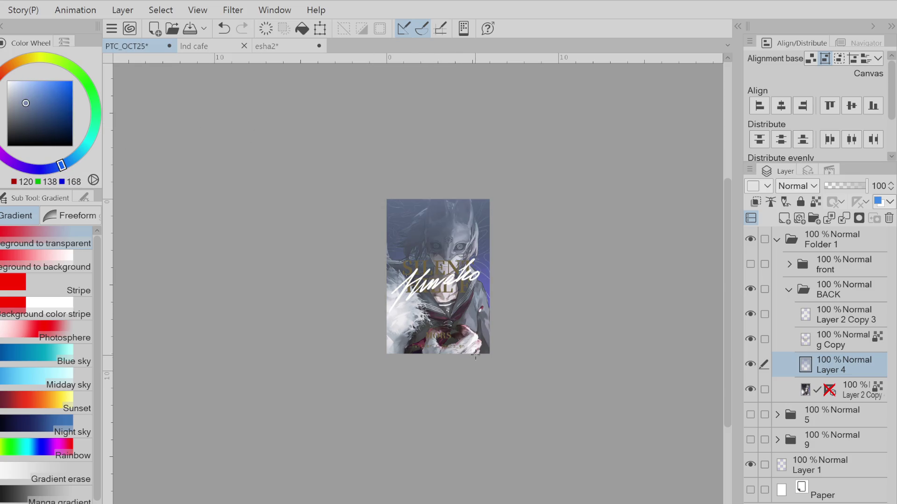
key(ctrl+z)
click(39, 91)
click(69, 161)
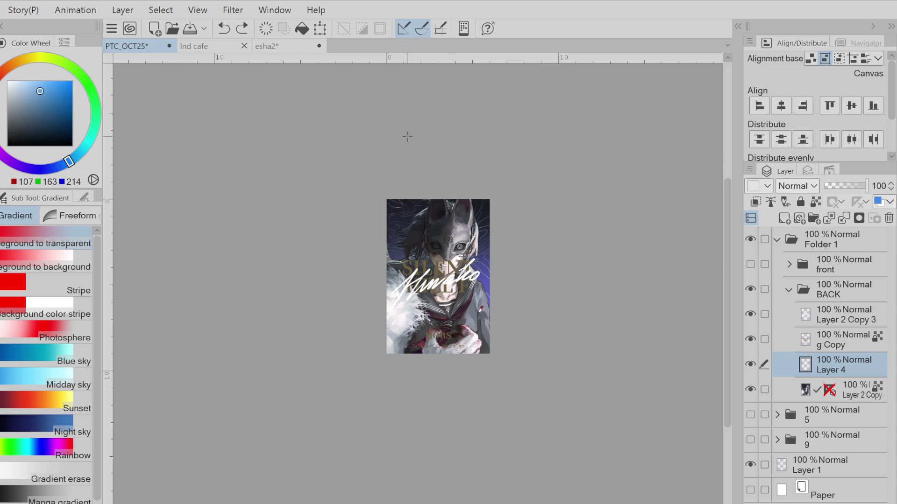
drag(447, 131, 453, 352)
key(ctrl+z)
click(87, 143)
drag(437, 100, 462, 360)
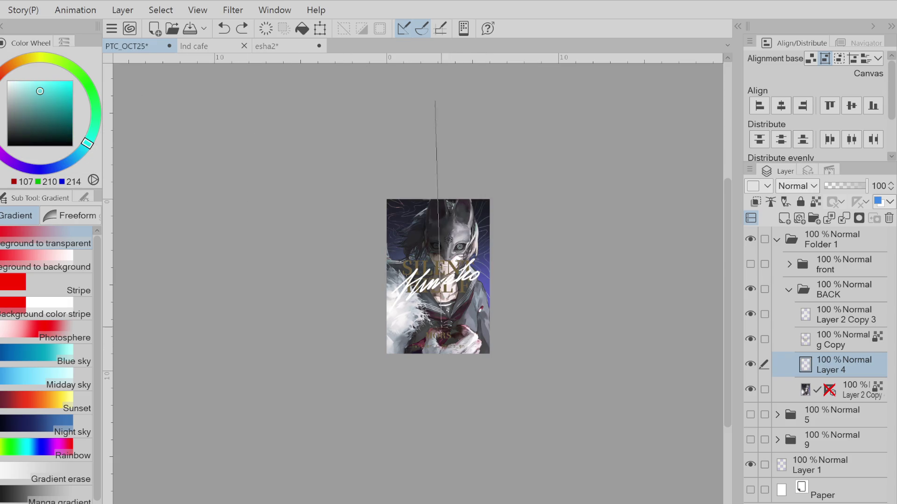
key(ctrl+z)
- Try yellow-green gradients from the top in a few shades, then undo them
click(42, 57)
drag(439, 145, 454, 340)
key(ctrl+z)
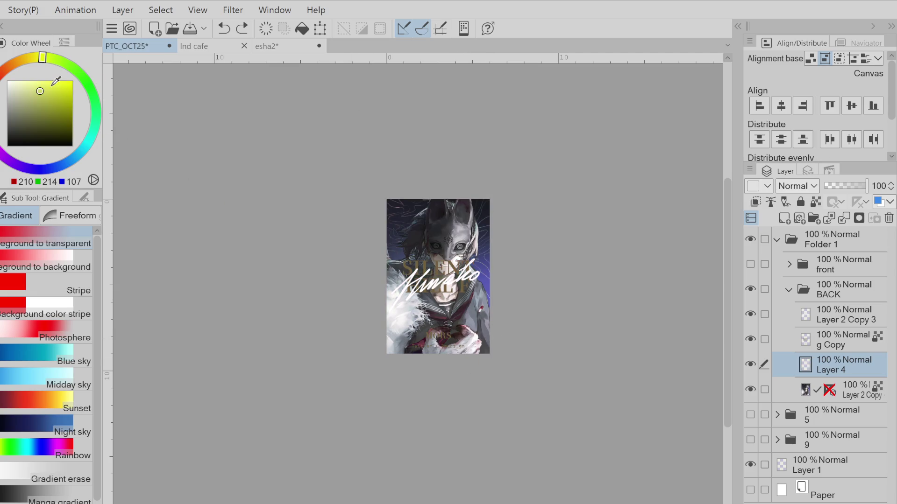
click(49, 58)
click(28, 97)
key(ctrl+y)
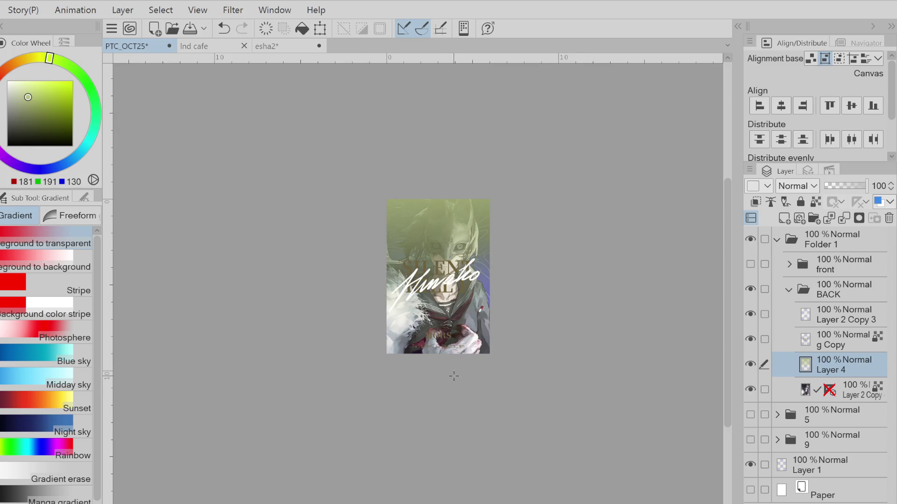
key(ctrl+z)
- After rejecting olive, pale yellow-green and grey, fade a white haze down from the cover's top
click(57, 98)
drag(441, 108, 451, 289)
key(ctrl+z)
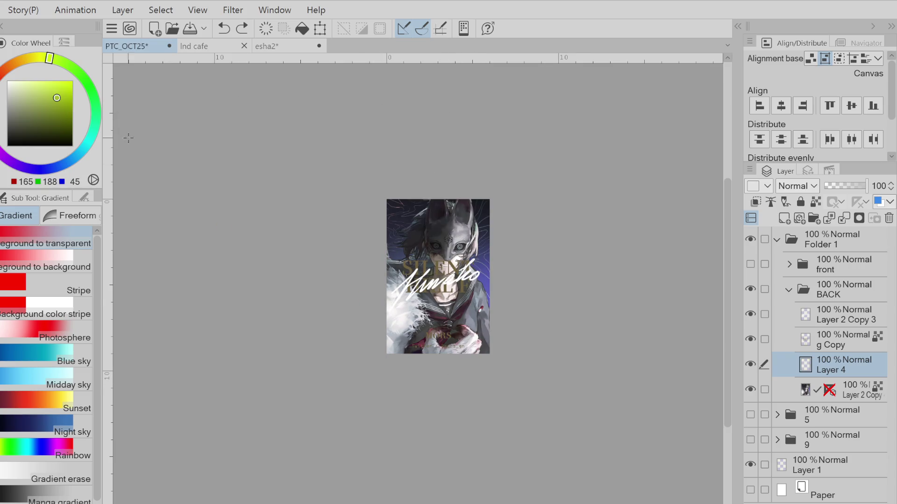
click(37, 80)
drag(431, 124, 473, 329)
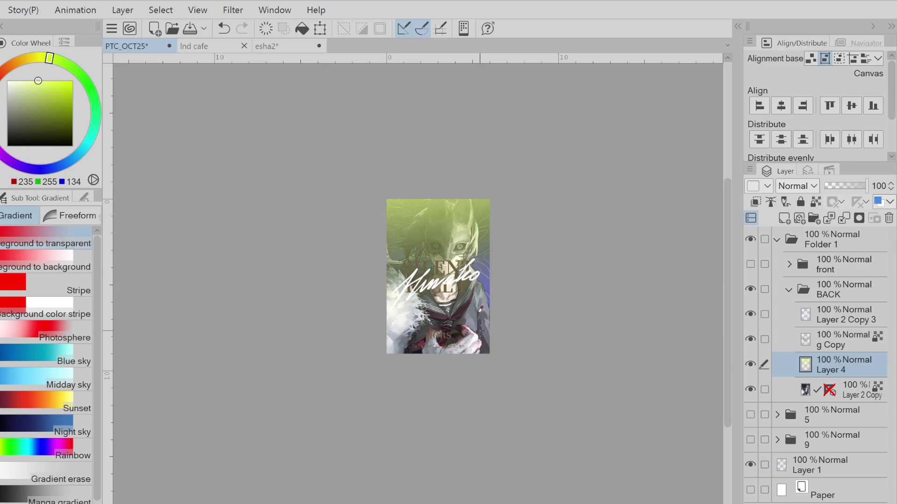
key(ctrl+z)
drag(31, 88, 7, 96)
drag(434, 143, 451, 373)
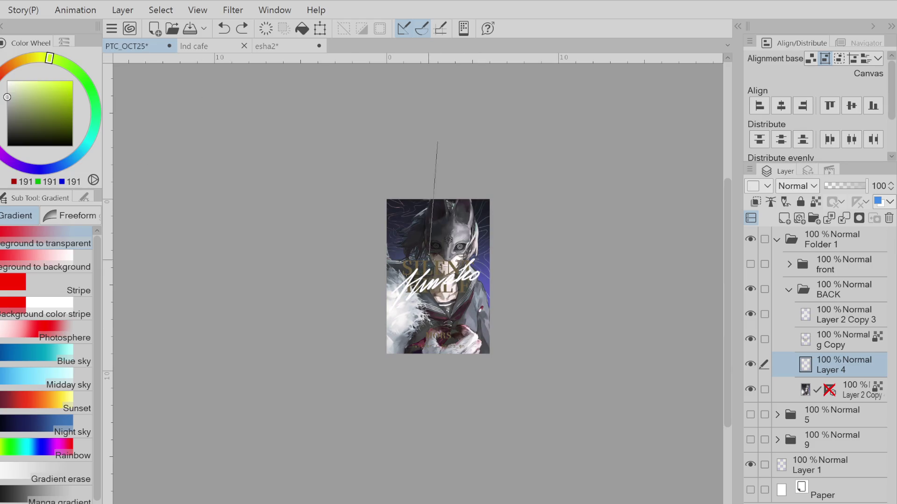
key(ctrl+z)
click(7, 80)
mouse_move(441, 130)
mouse_down()
mouse_move(434, 403)
mouse_move(447, 290)
mouse_up()
- Darken the bottom with a dark blue-grey bottom-up gradient and lock Layer 4's transparent pixels
click(16, 136)
key(ctrl+z)
click(20, 132)
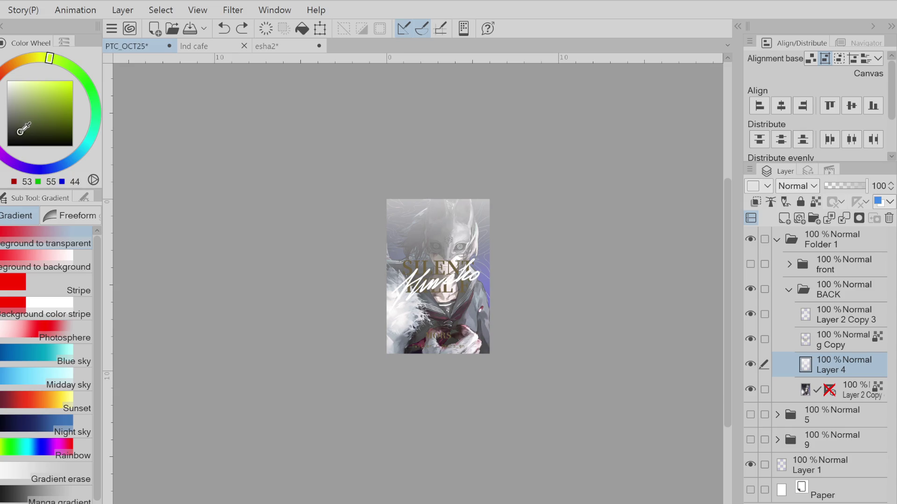
click(52, 168)
drag(433, 405, 445, 147)
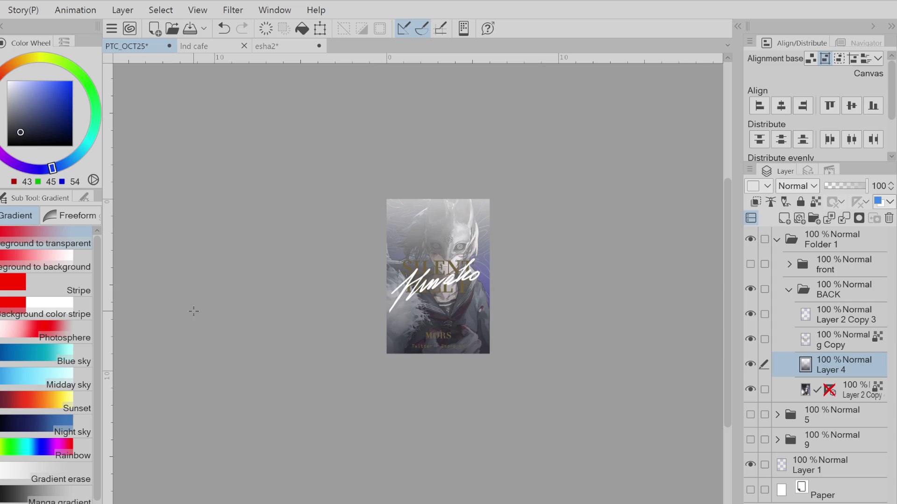
click(816, 202)
- Test dusty pink and pale yellow-green tints over the haze, undo them, and pick pale blue
drag(20, 133, 16, 97)
click(2, 79)
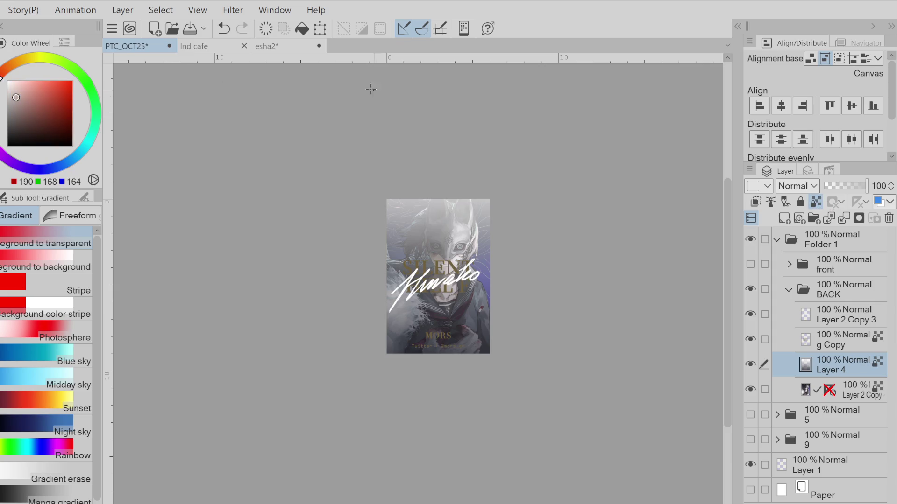
drag(371, 89, 448, 370)
click(15, 80)
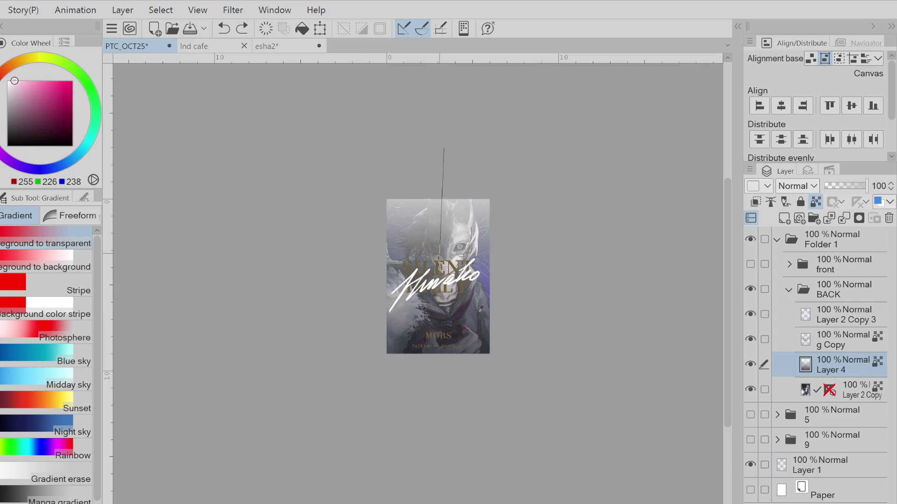
key(ctrl+z)
click(53, 59)
drag(410, 88, 439, 414)
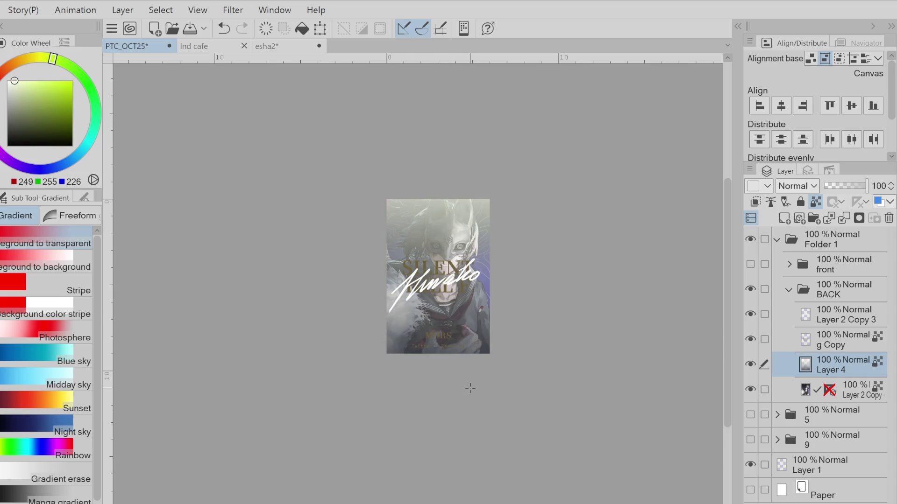
key(ctrl+z)
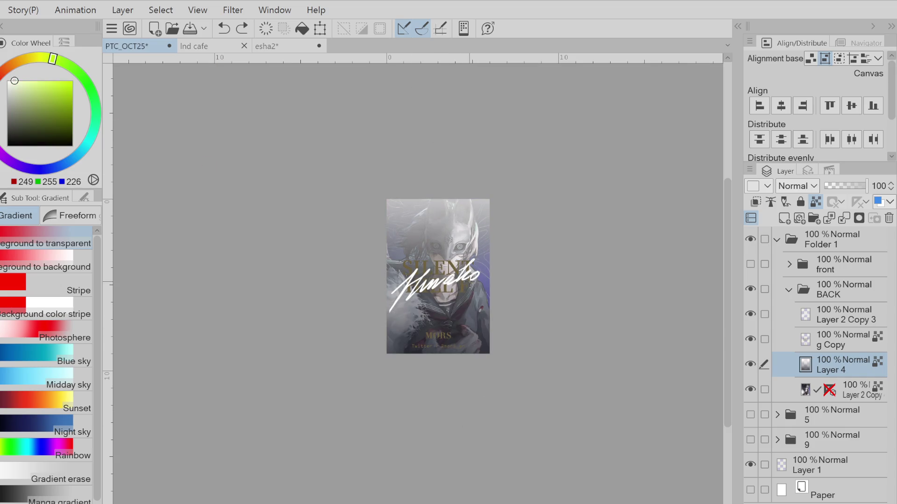
click(65, 164)
- Switch to the Soft eraser and softly erase bands of haze across the cover's top
key(e)
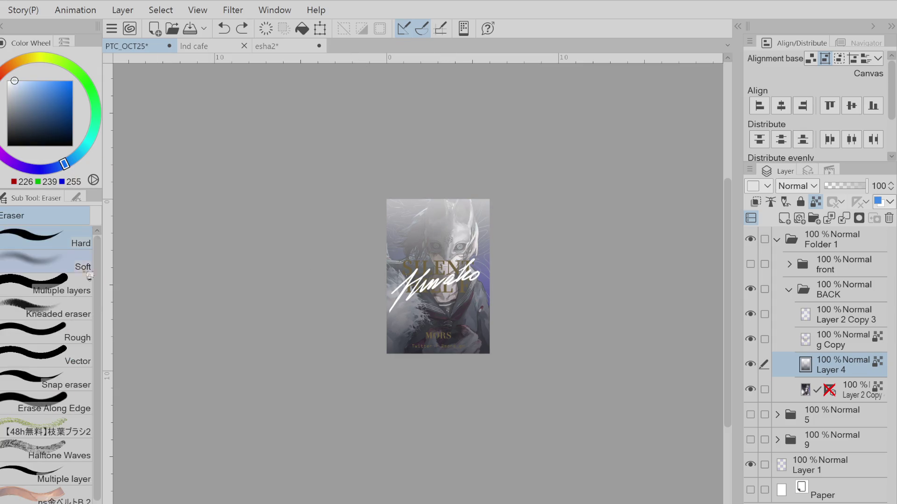
click(88, 271)
drag(320, 220, 565, 226)
key(ctrl+z)
drag(321, 185, 614, 194)
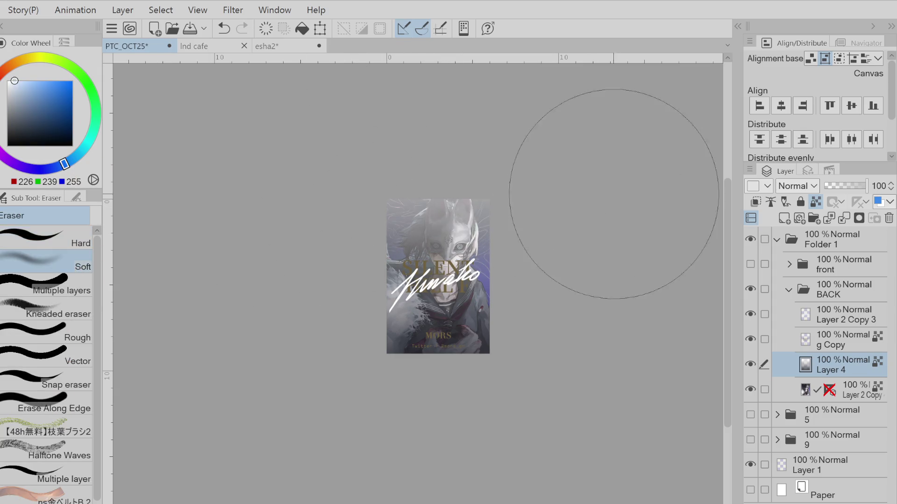
drag(480, 211, 570, 161)
- Compare further eraser strokes on the top haze, undoing and redoing to settle the result
key(ctrl+z)
key(ctrl+z)
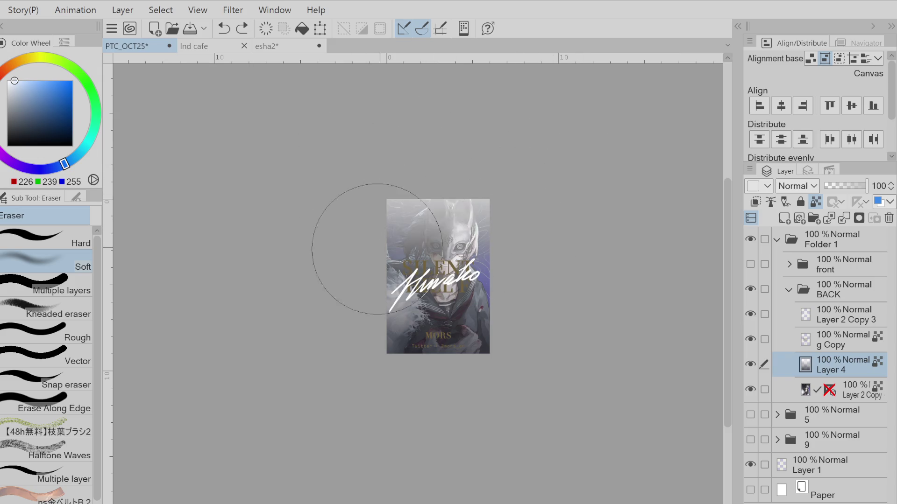
drag(530, 235, 475, 237)
key(ctrl+z)
key(ctrl+y)
scroll(411, 332, up, 1)
scroll(436, 340, down, 1)
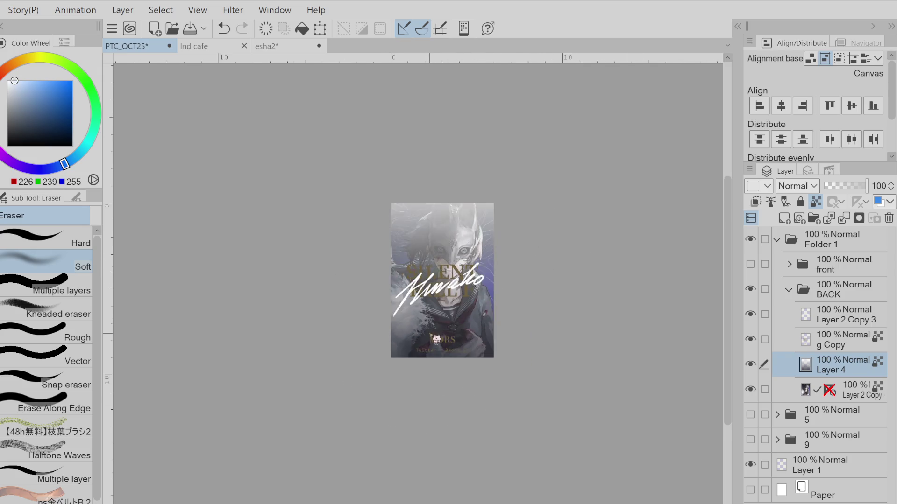
key(ctrl+z)
scroll(491, 276, down, 3)
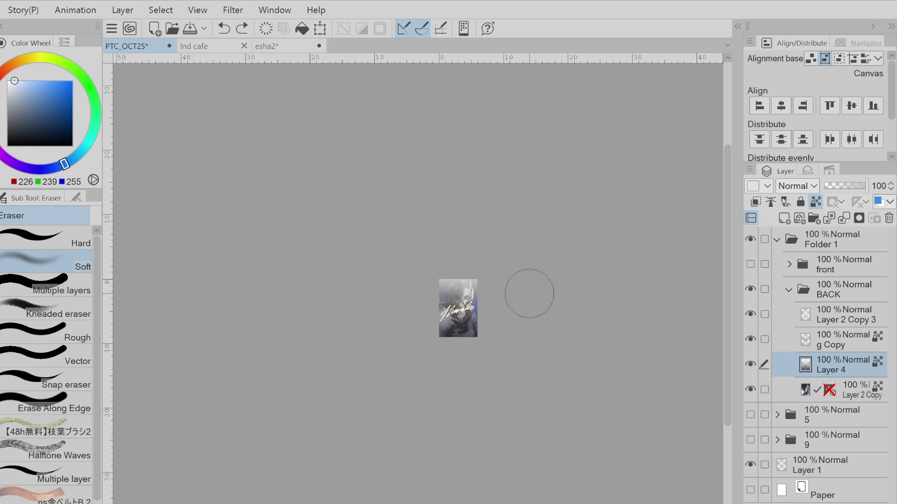
- Restore the last eraser edit, then try several Gradient tool strokes down the artwork
key(ctrl+y)
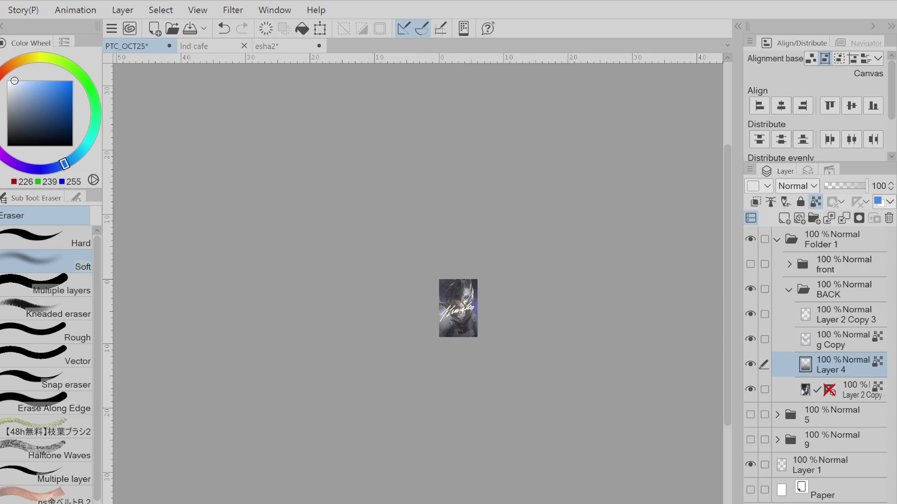
key(g)
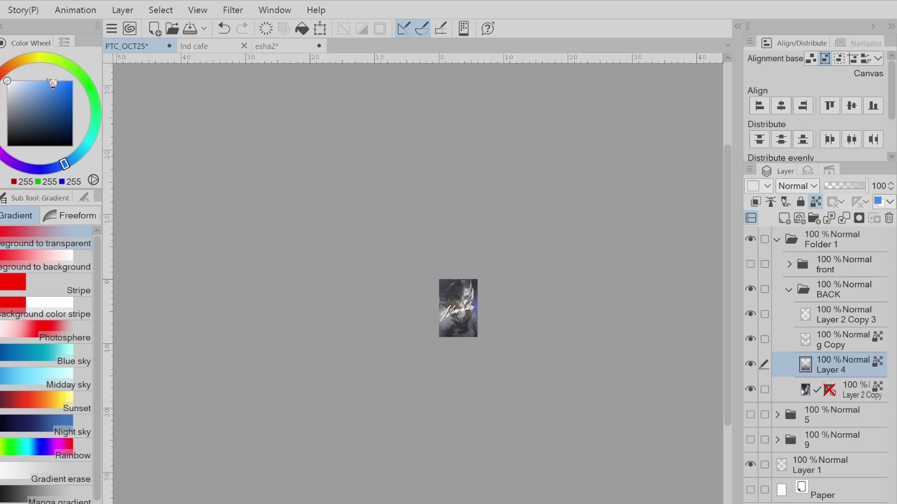
drag(466, 180, 453, 329)
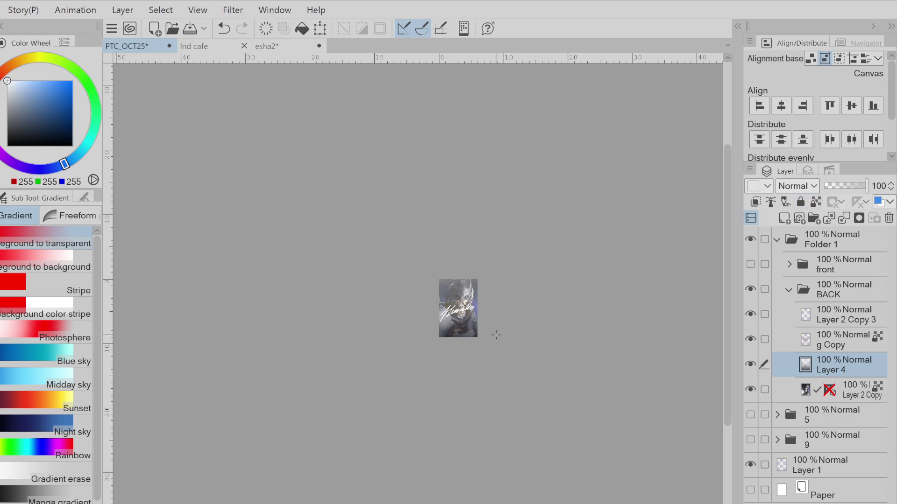
key(ctrl+z)
drag(478, 224, 488, 322)
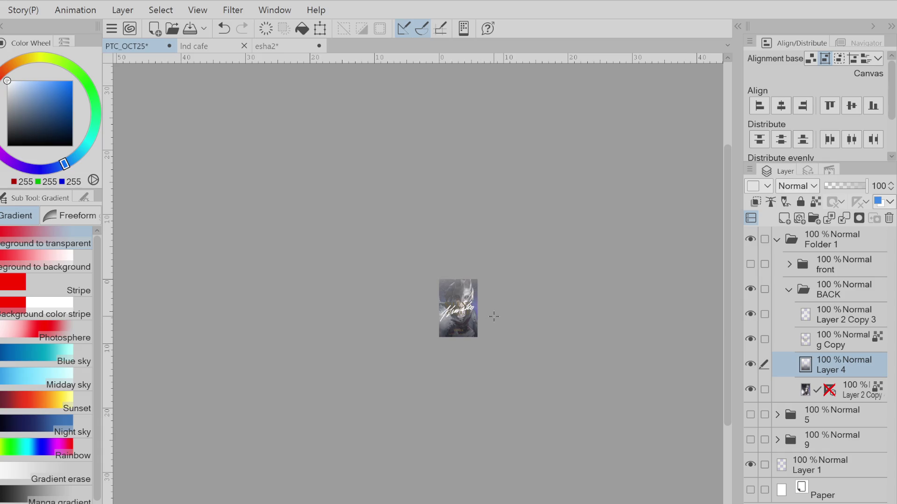
key(ctrl+z)
drag(479, 237, 476, 322)
key(ctrl+z)
drag(479, 226, 478, 313)
- Lock Layer 4's transparent pixels and apply navy and indigo gradients over the artwork
click(816, 202)
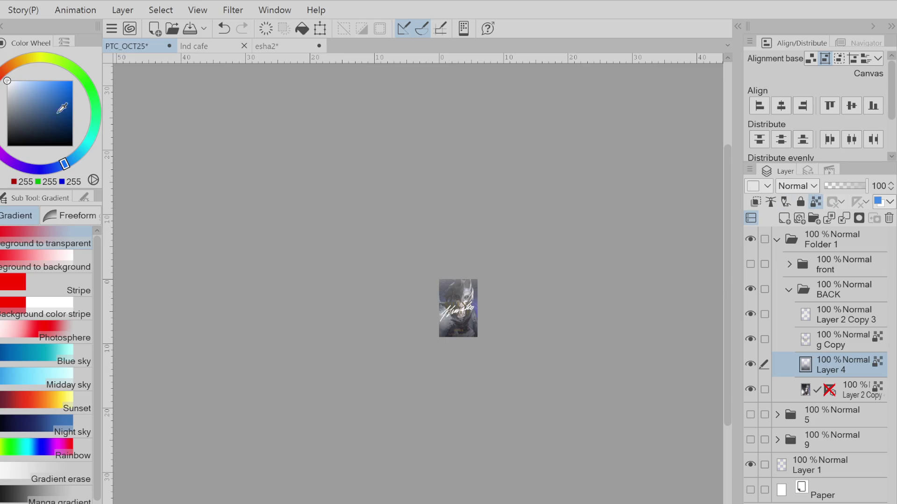
click(7, 130)
click(55, 122)
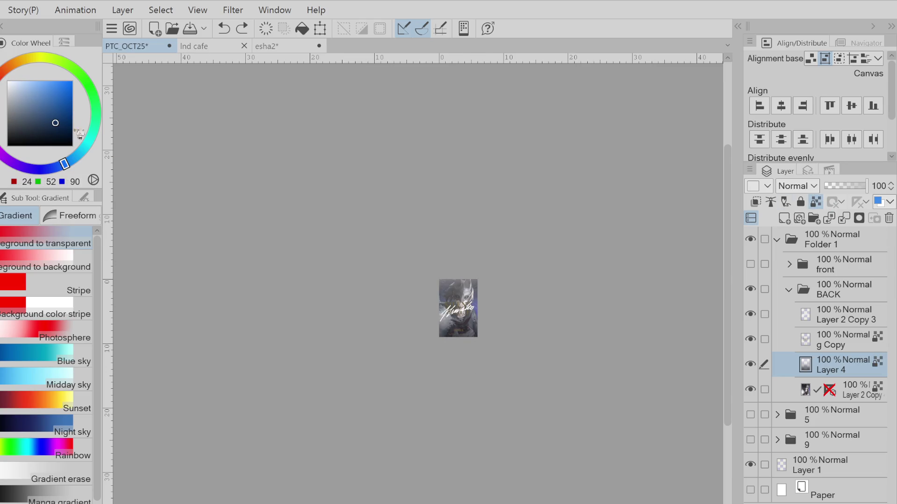
drag(465, 268, 467, 270)
click(39, 169)
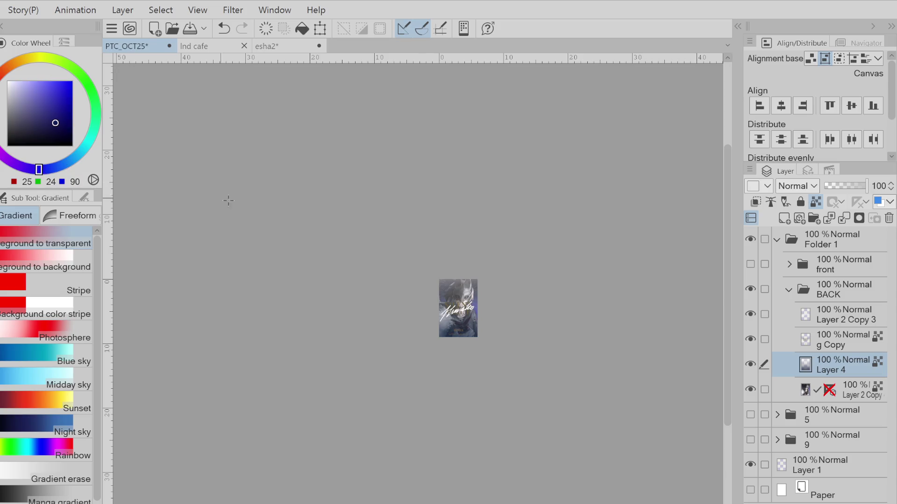
drag(456, 376, 455, 317)
drag(472, 214, 468, 385)
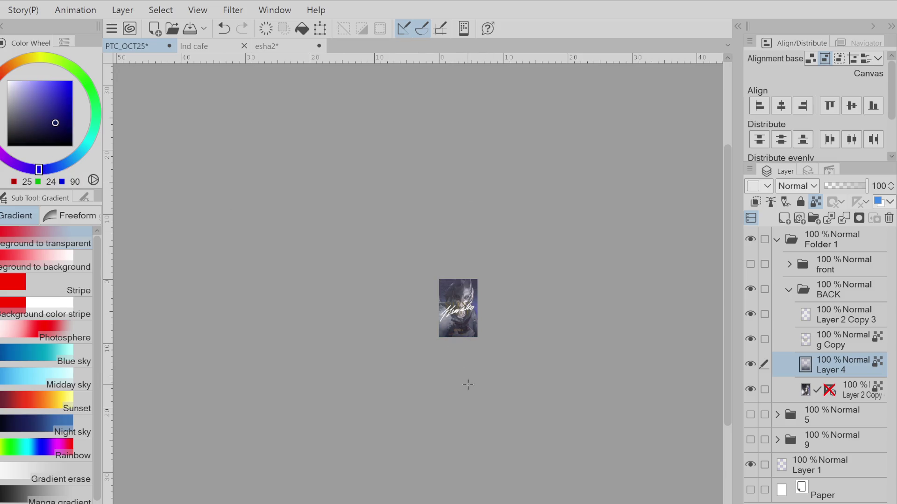
scroll(500, 292, up, 3)
scroll(500, 293, up, 3)
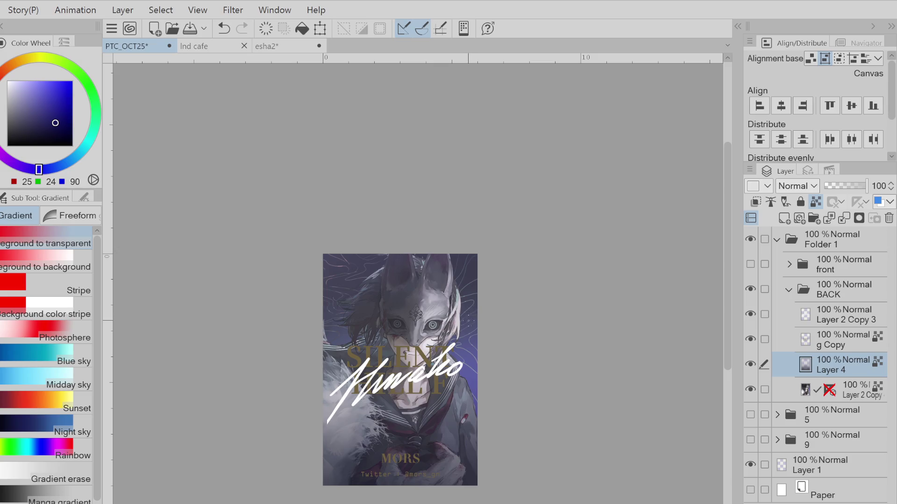
- Try black gradients fading up over the lower half, then remove Layer 4
click(7, 145)
scroll(418, 298, down, 2)
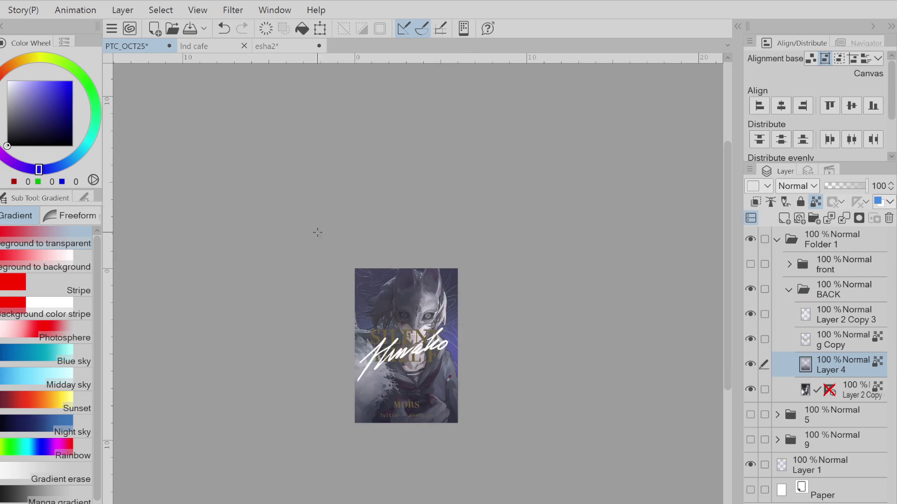
drag(402, 423, 402, 320)
key(ctrl+z)
drag(410, 469, 406, 321)
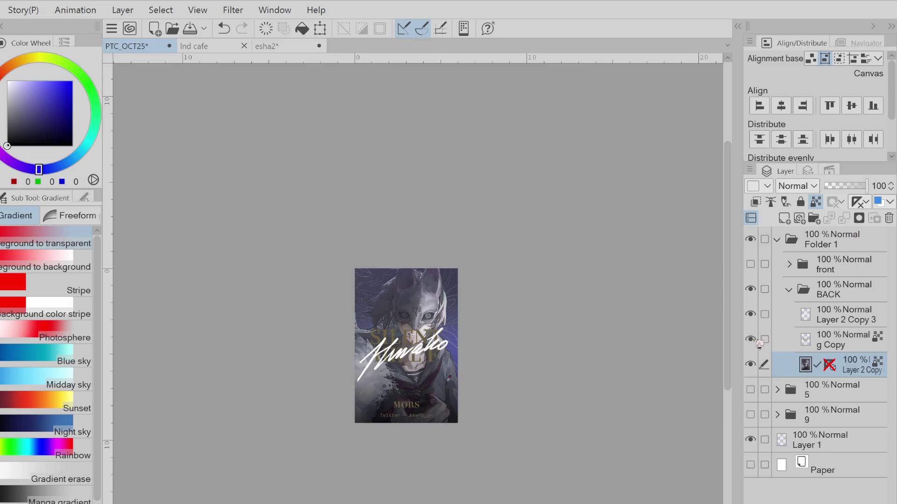
key(ctrl+z)
- Fill the g Copy title and credit text with a brighter pale yellow
key(x)
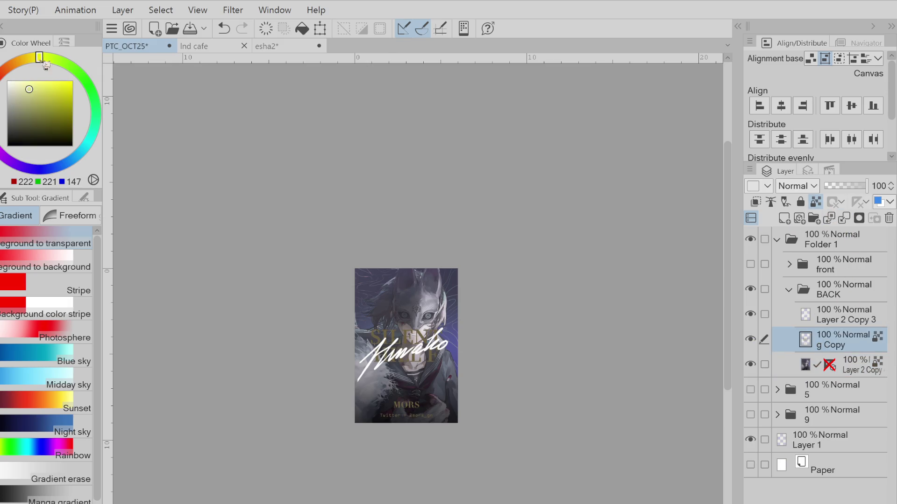
key(ctrl+z)
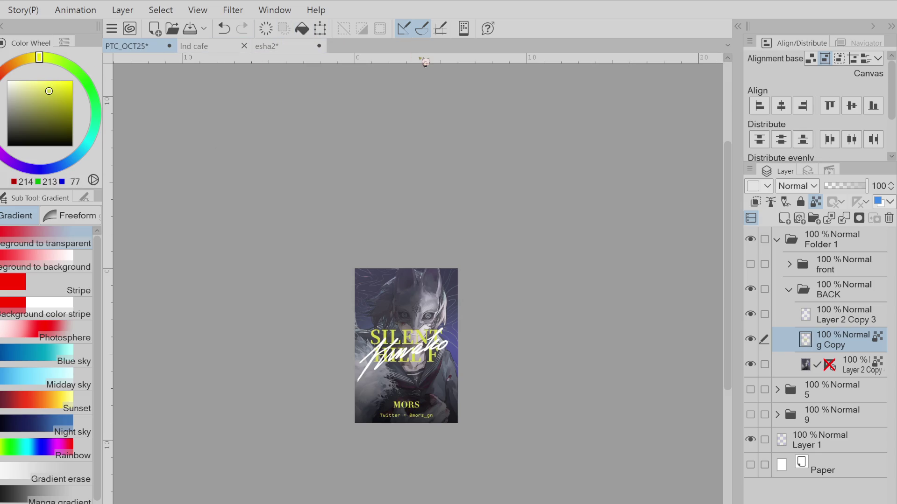
drag(51, 78, 47, 58)
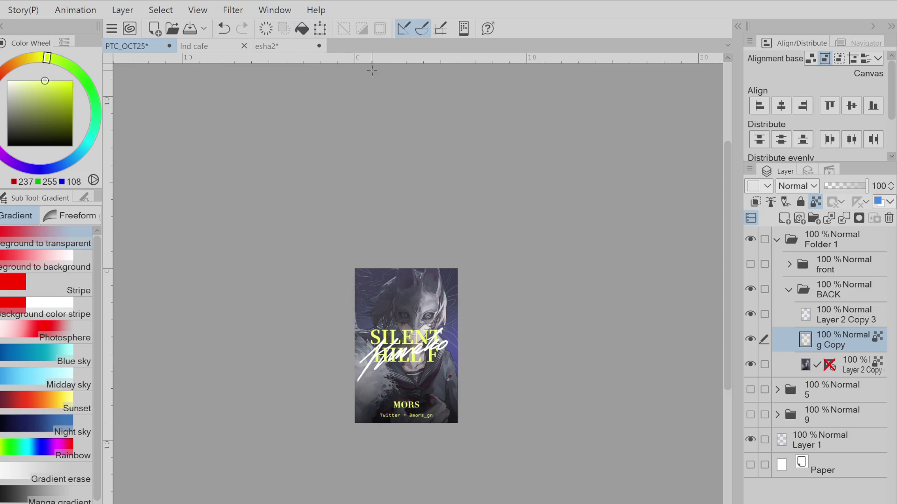
- On Layer 2 Copy 3, try red, orange and blue on the signature, settling on deeper blue
click(841, 323)
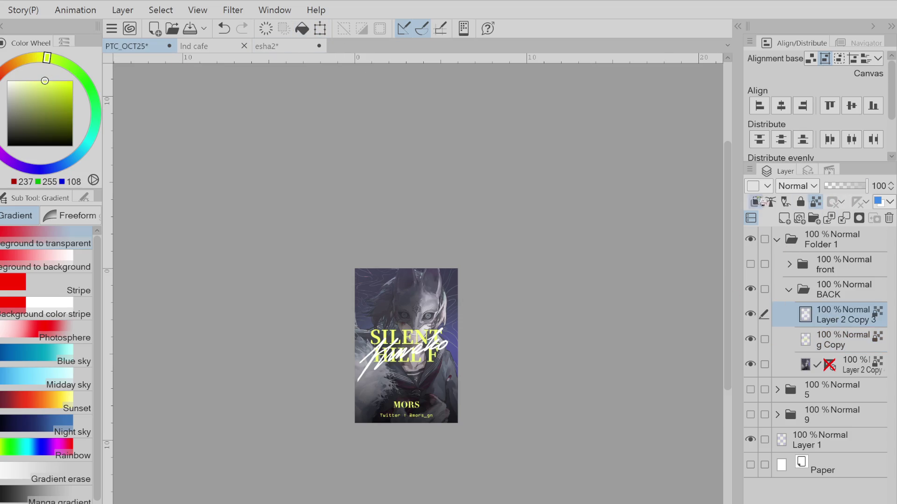
click(12, 70)
drag(47, 81, 69, 87)
click(8, 66)
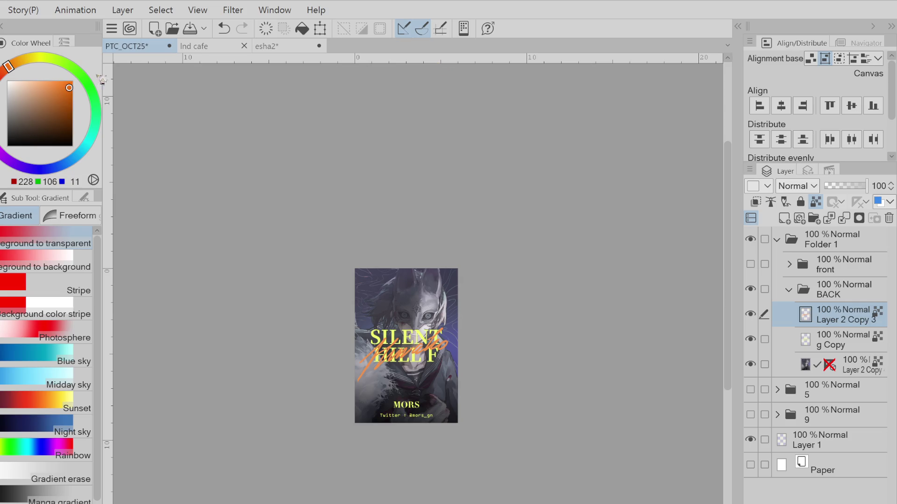
click(10, 79)
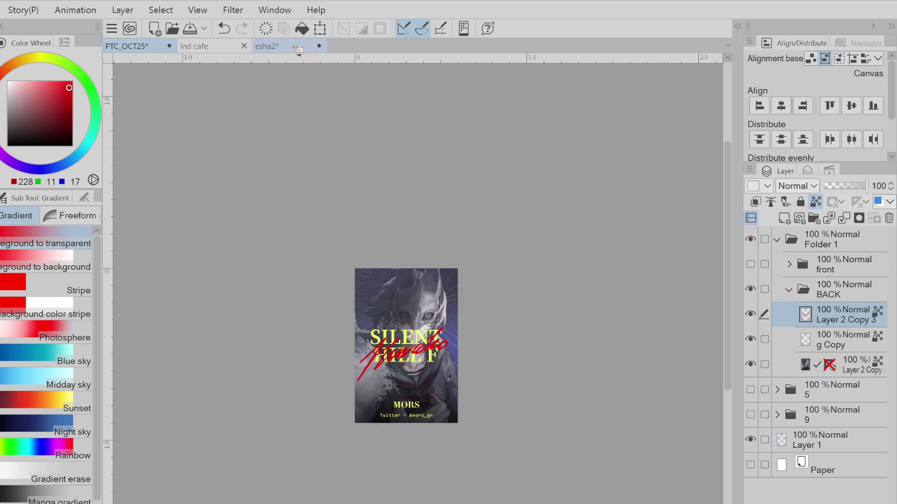
drag(71, 160, 68, 162)
click(42, 169)
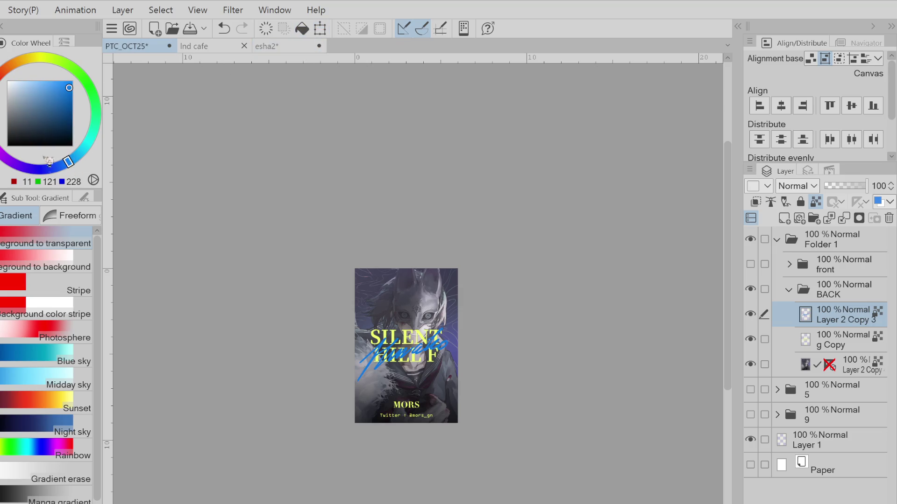
key(ctrl+z)
key(ctrl+y)
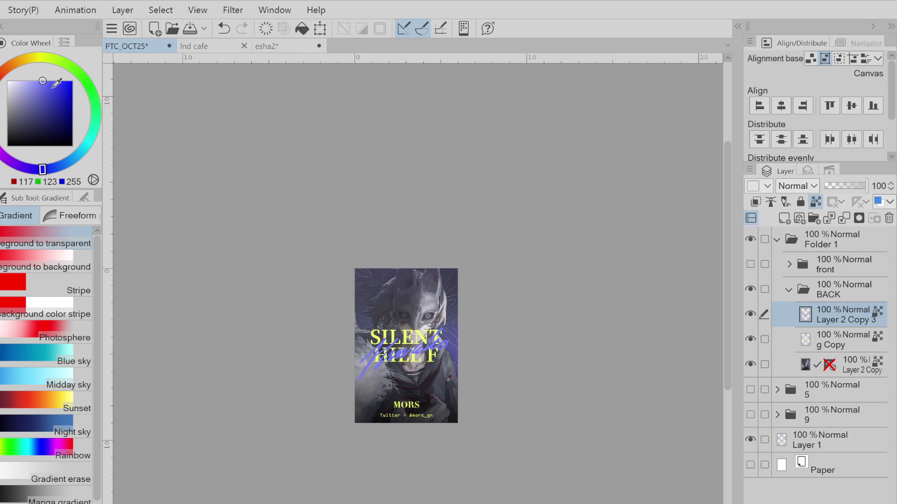
click(55, 83)
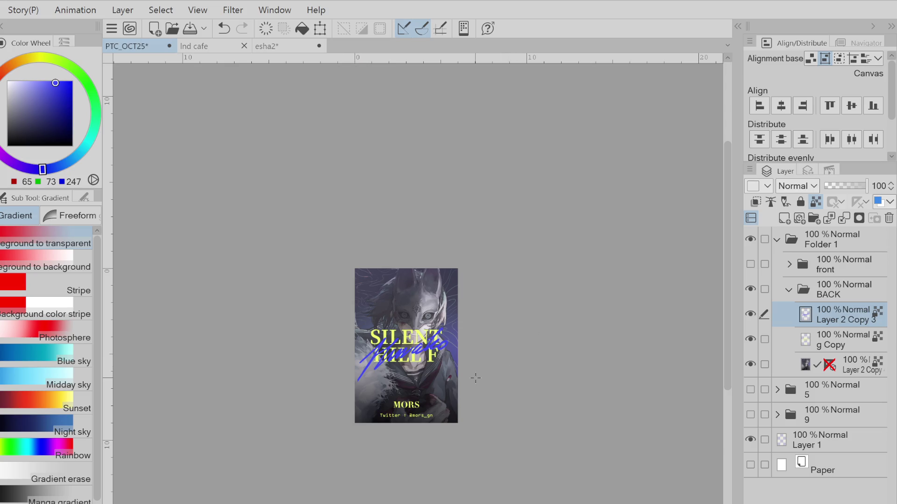
- Sample the yellow from the g Copy title, then reselect the signature layer
click(827, 348)
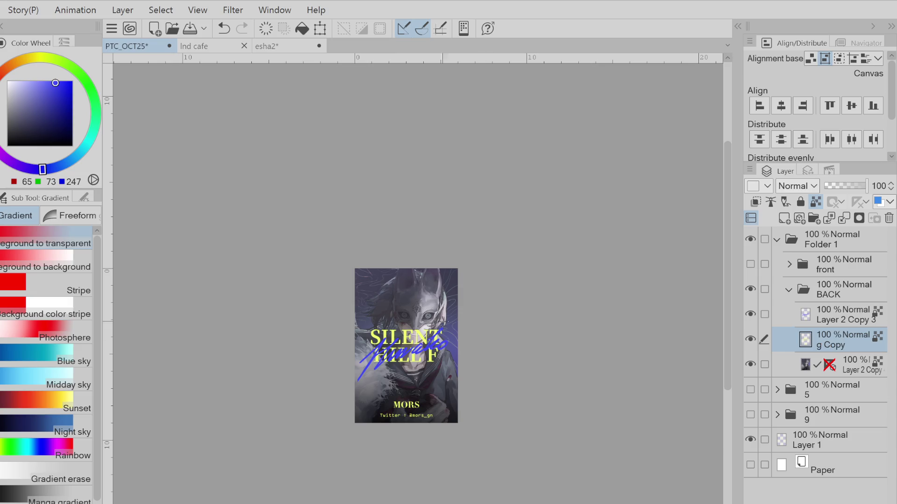
alt+click(403, 330)
click(850, 326)
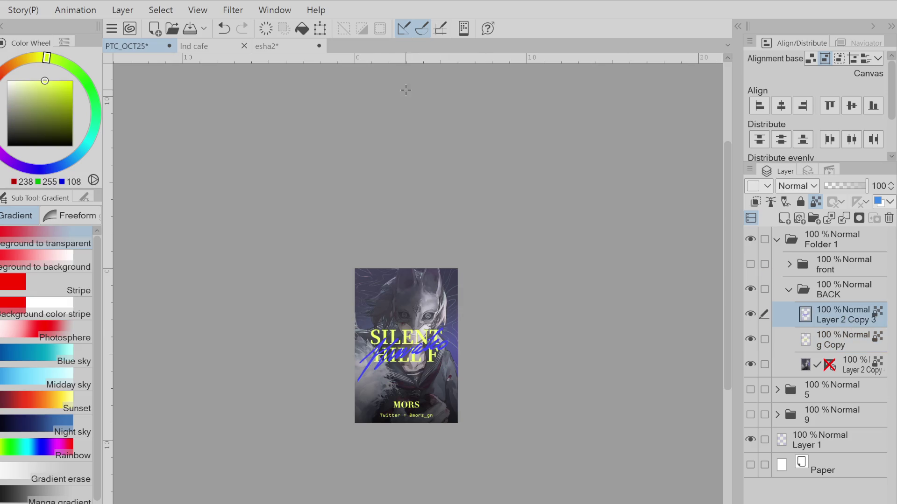
- Fill the signature with the sampled yellow, then undo until the title is bright white
click(301, 28)
key(ctrl+z)
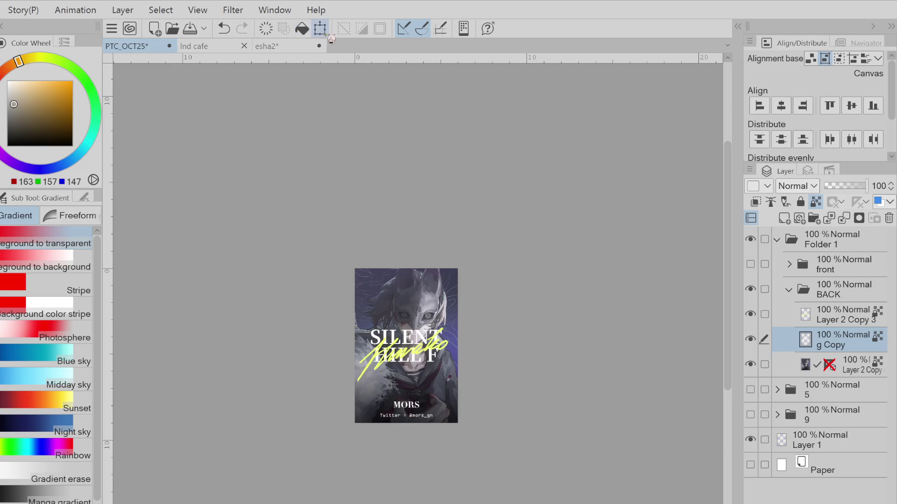
key(ctrl+z)
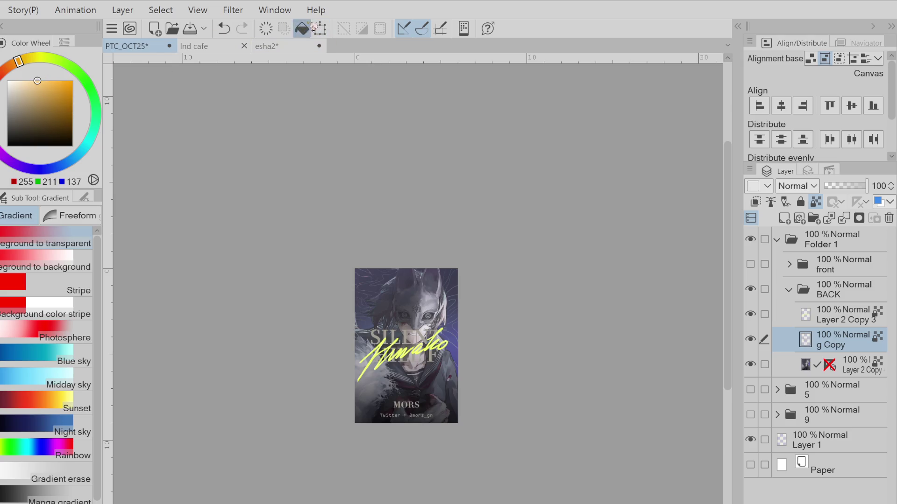
key(ctrl+z)
key(ctrl+z)
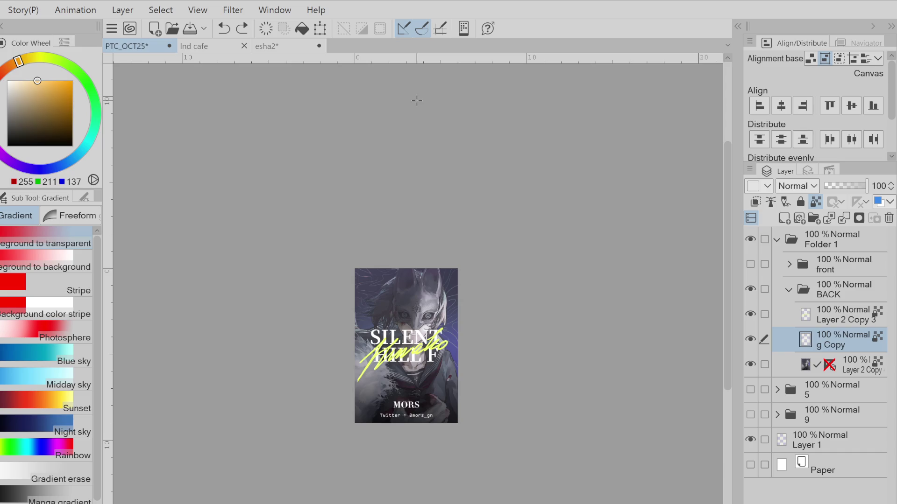
- Hide and reshow the Layer 2 Copy 3 signature to compare
click(750, 314)
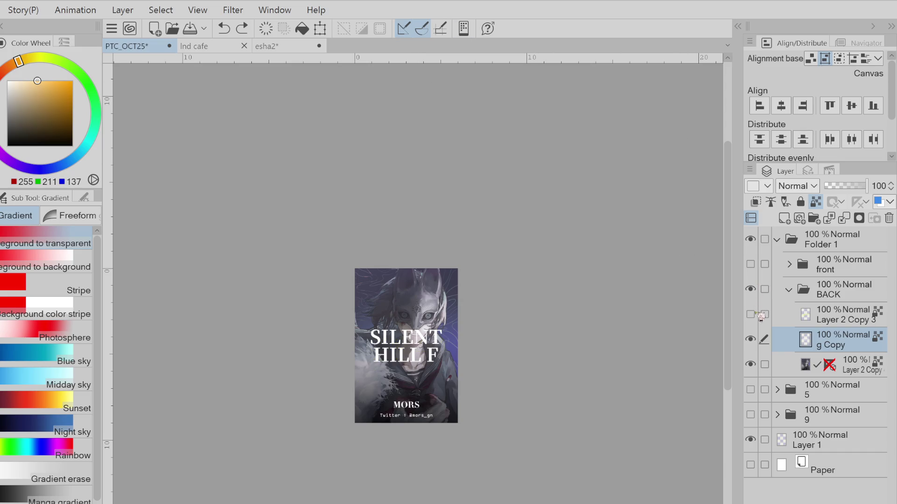
click(750, 314)
scroll(458, 270, down, 1)
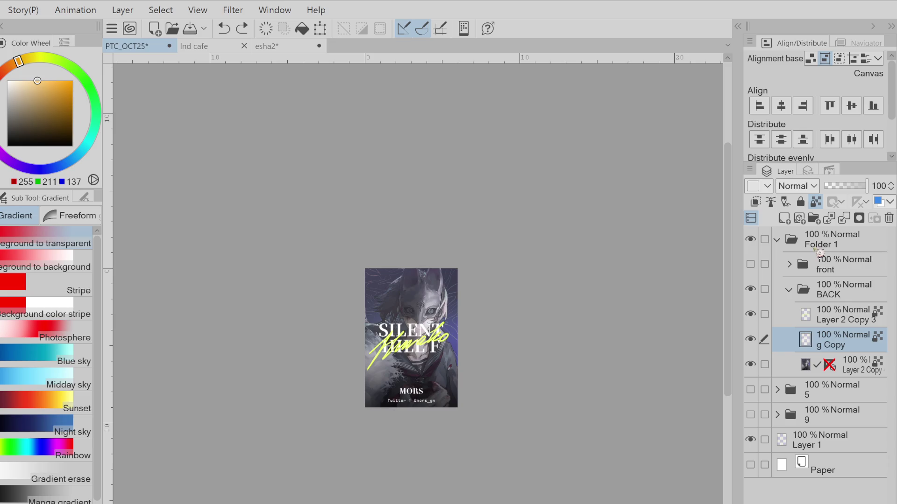
- Show the front folder's stickers and kanji and expand it within Folder 1
click(750, 264)
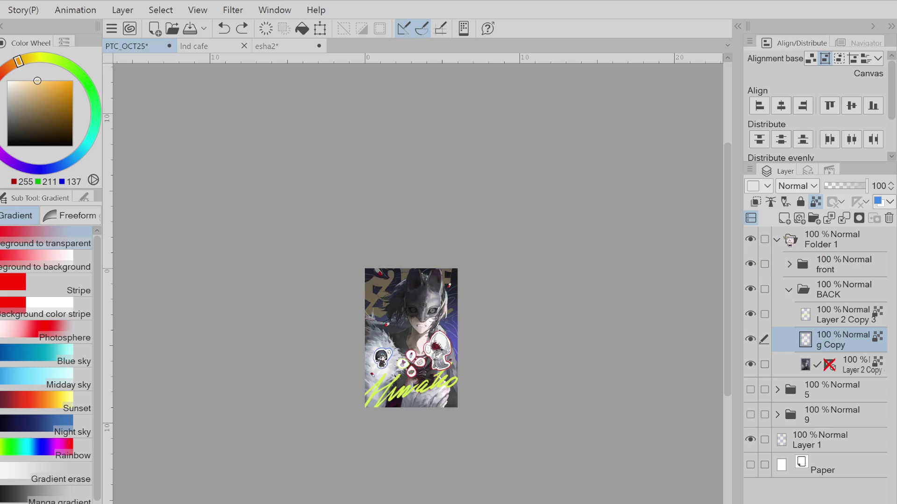
click(790, 240)
click(778, 240)
click(777, 240)
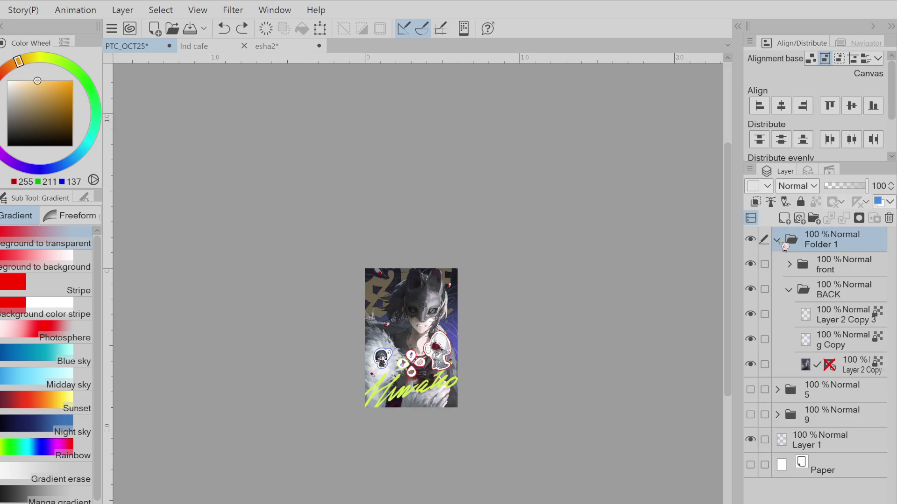
click(789, 265)
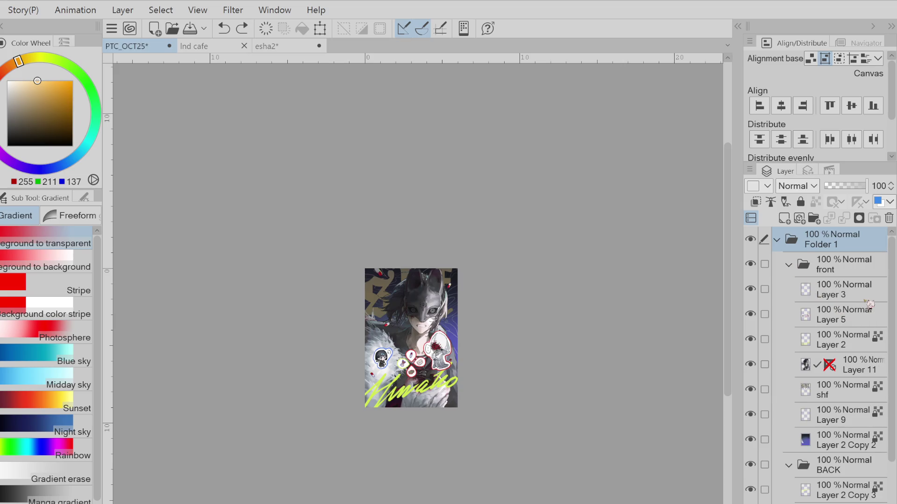
- Add a layer clipped to Layer 11 and draw a bottom gradient, first in blue
click(850, 364)
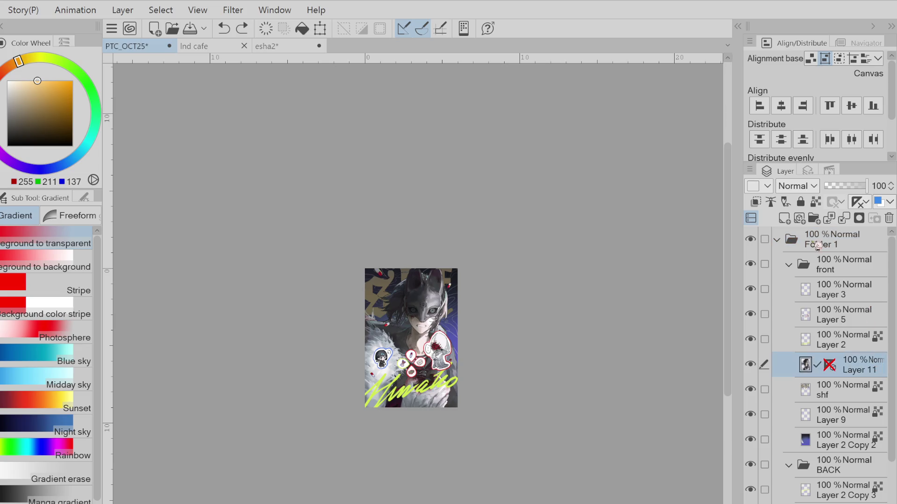
click(784, 219)
click(756, 202)
drag(419, 448, 416, 329)
alt+click(451, 304)
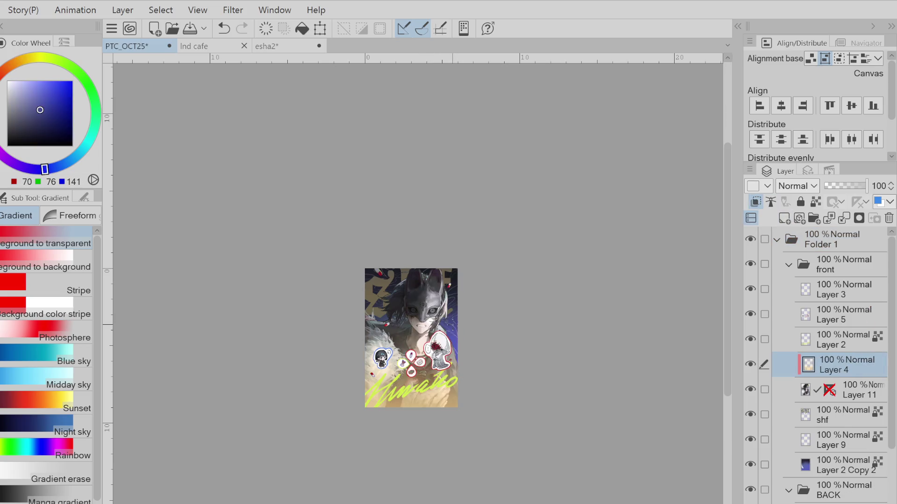
drag(419, 448, 416, 329)
- Retry the bottom gradient in grey, then settle on a dark gradient sampled from the artwork
key(ctrl+z)
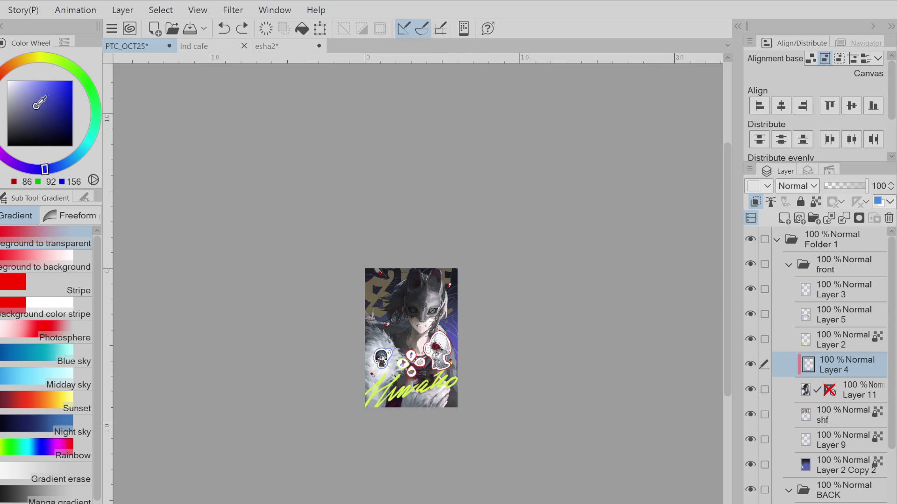
alt+click(416, 426)
drag(416, 426, 422, 341)
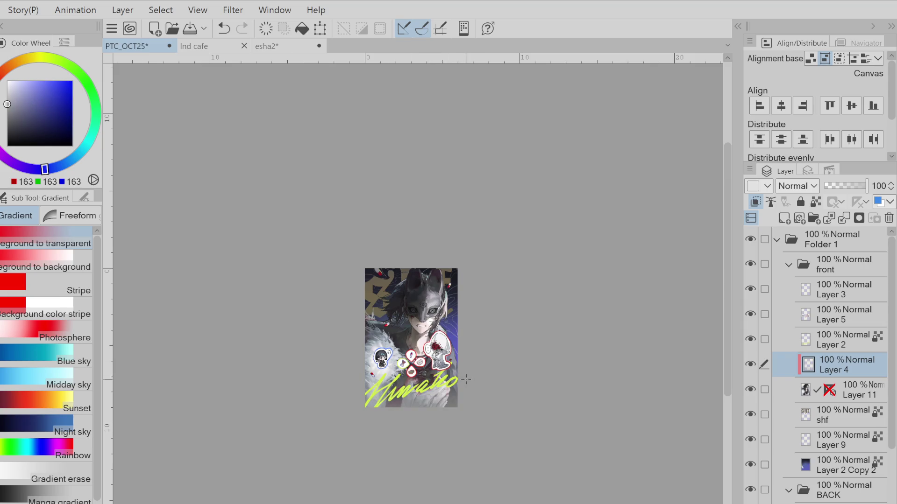
key(ctrl+z)
alt+click(400, 361)
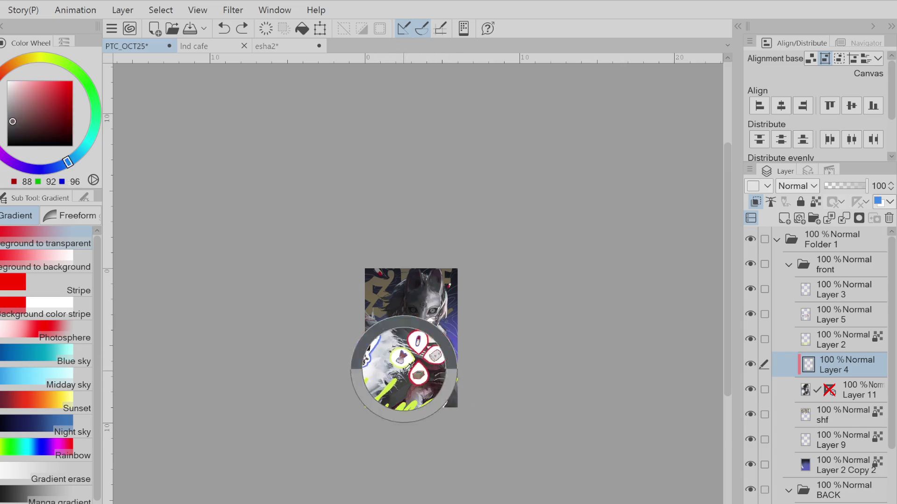
drag(420, 411, 439, 375)
key(ctrl+z)
drag(410, 447, 400, 402)
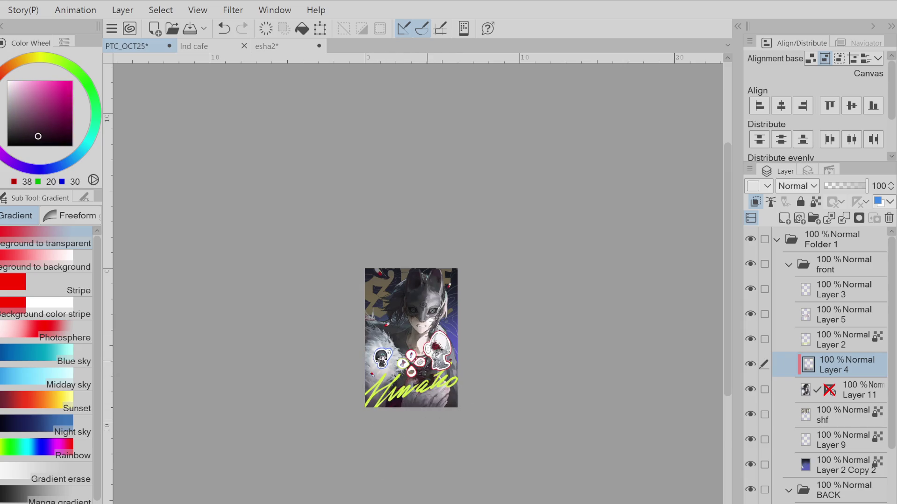
key(ctrl+z)
drag(417, 492, 408, 402)
scroll(407, 407, down, 1)
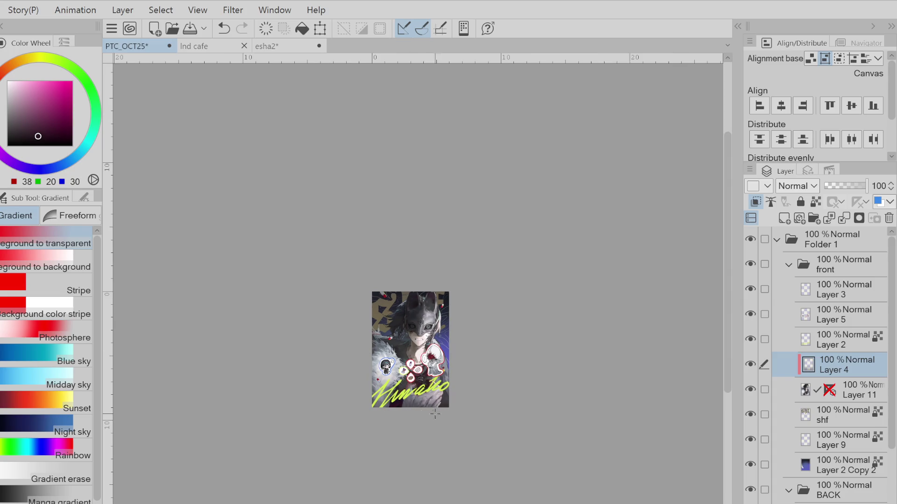
- Lock transparency, shift the gradient toward blue-violet, and merge it into Layer 11
click(815, 202)
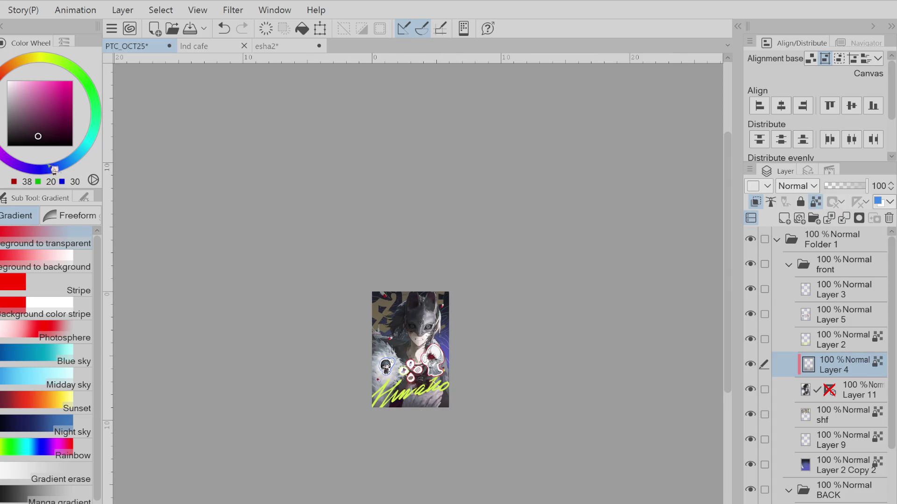
click(31, 169)
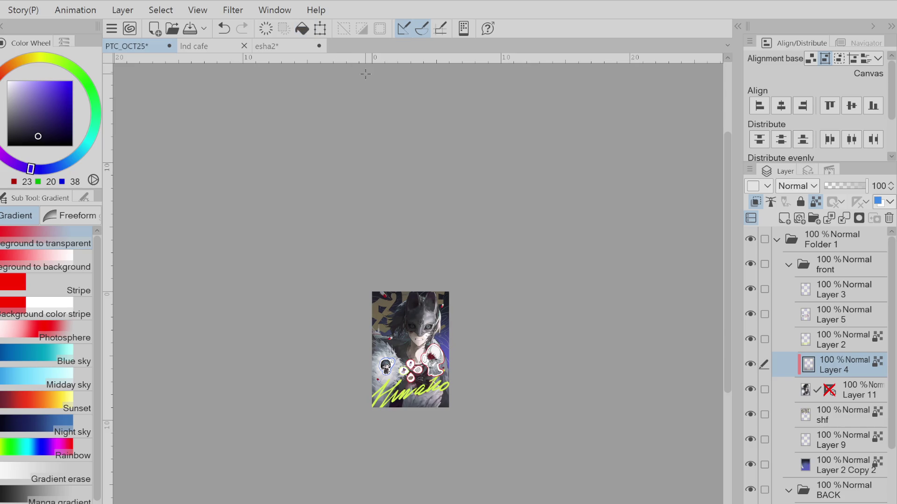
click(844, 218)
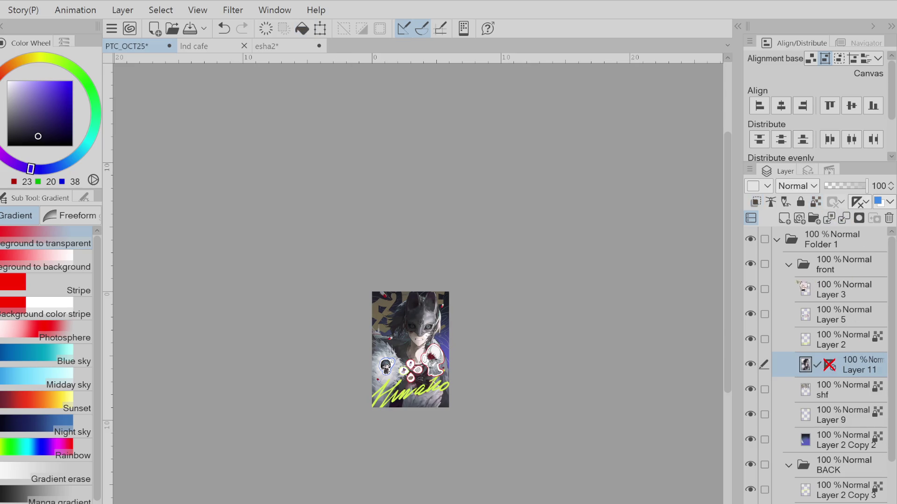
- Collapse the front and BACK folders in the layer panel
click(789, 265)
click(802, 291)
click(789, 289)
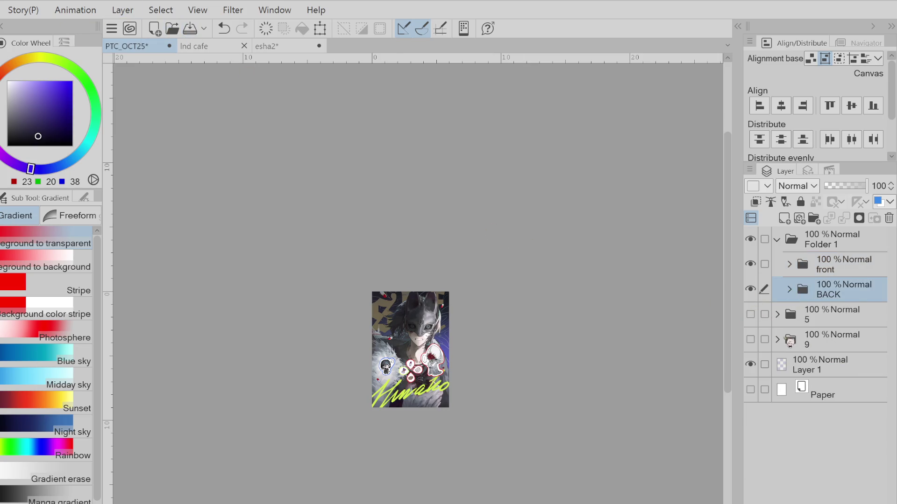
- Delete folder 9, rename Folder 1 to hinako, and save PTC_OCT25
click(835, 340)
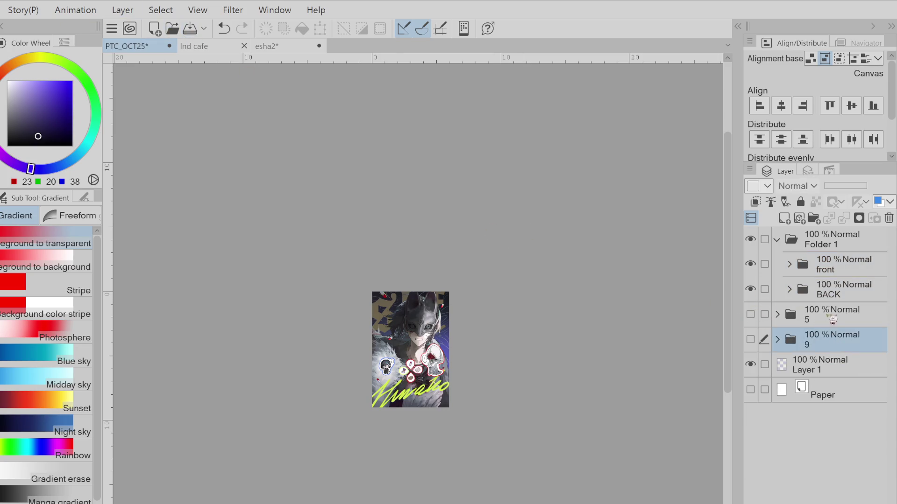
click(888, 219)
click(831, 242)
text(hinako)
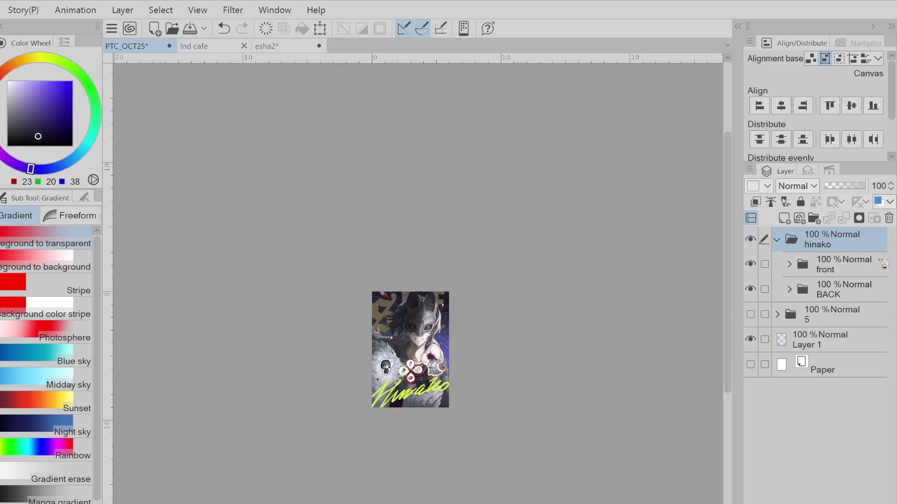
click(189, 29)
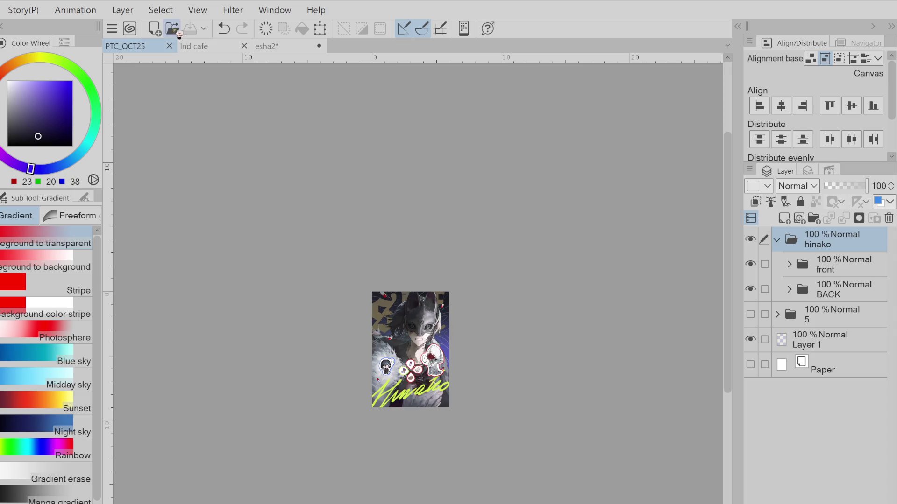
- Close the PTC_OCT25 cover so the Ind cafe illustration is showing
click(170, 45)
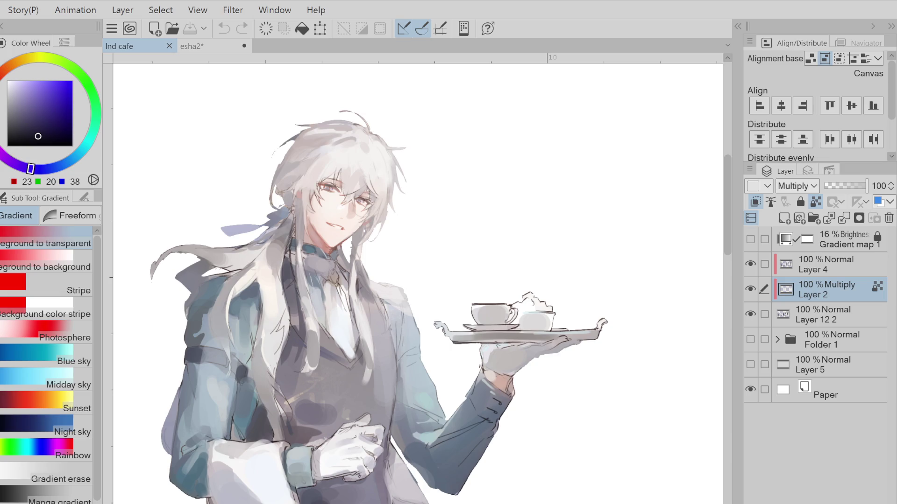
click(751, 340)
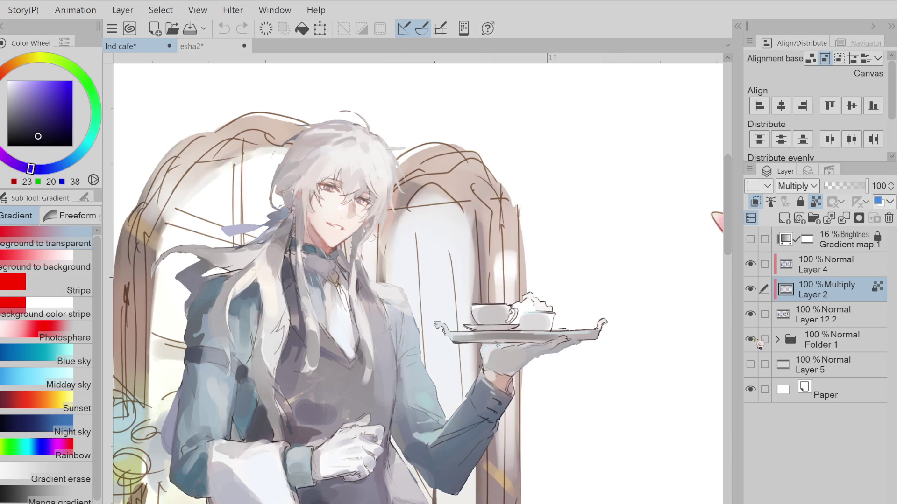
click(751, 340)
click(751, 289)
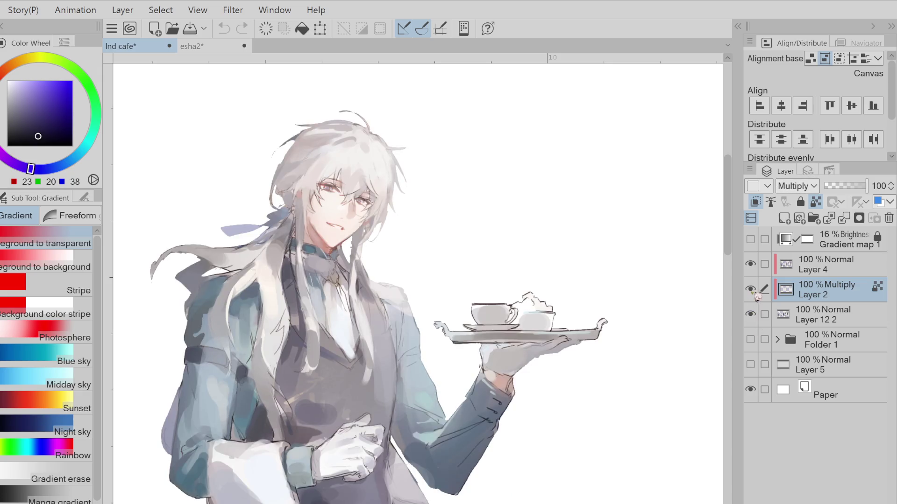
click(751, 289)
click(751, 264)
click(751, 264)
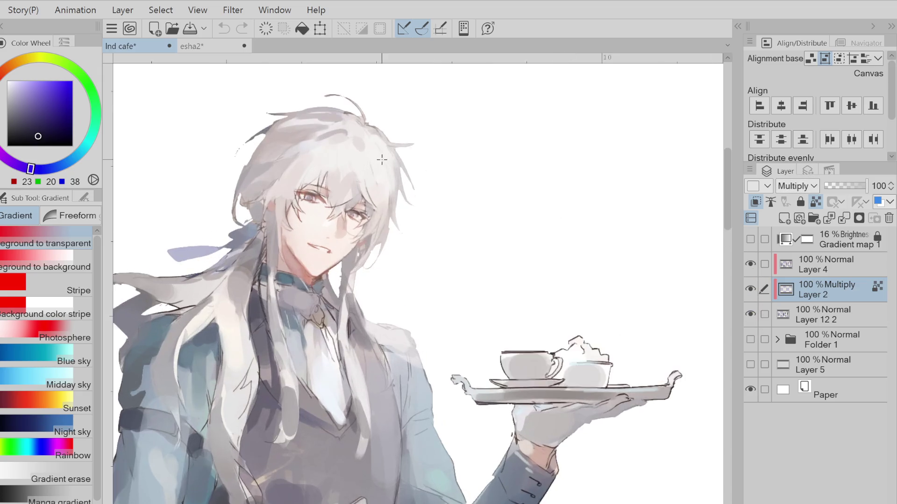
scroll(341, 159, up, 5)
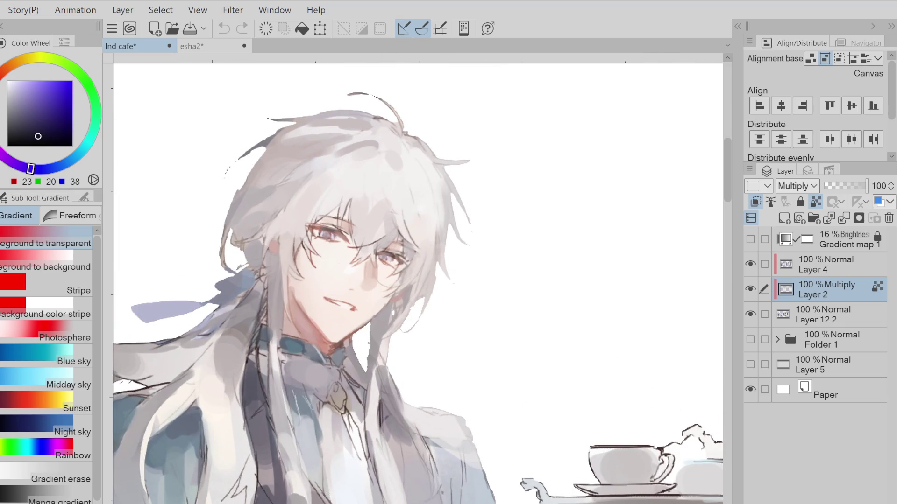